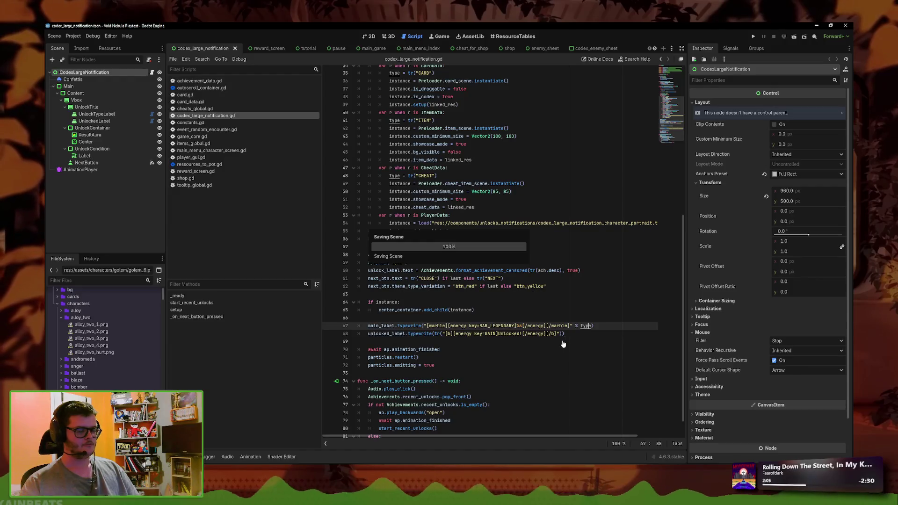
Step: Filter the FileSystem for 'vici' and open 01_boss_vicious.tres
key("Down")
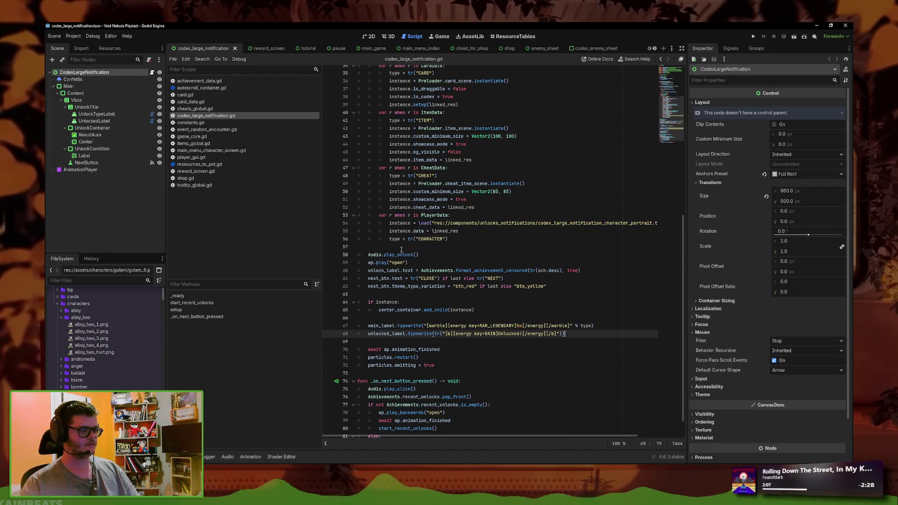
type("vici")
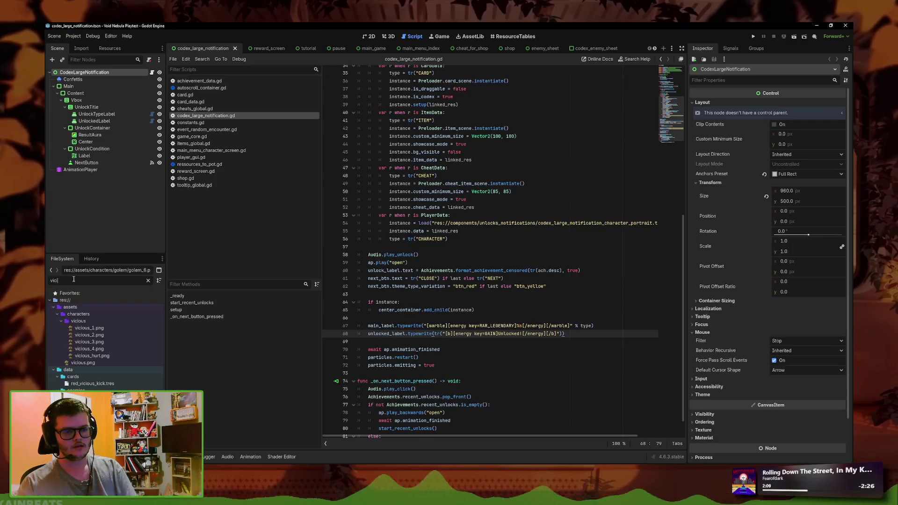
key("Return")
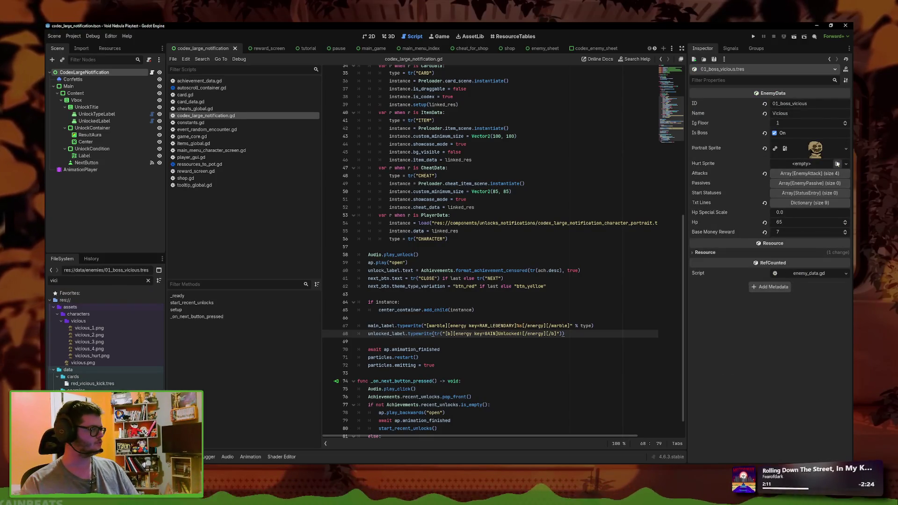
Step: Quick-load a hurt sprite texture and give the portrait sprite a new AnimatedTexture
left_click(846, 165)
left_click(792, 316)
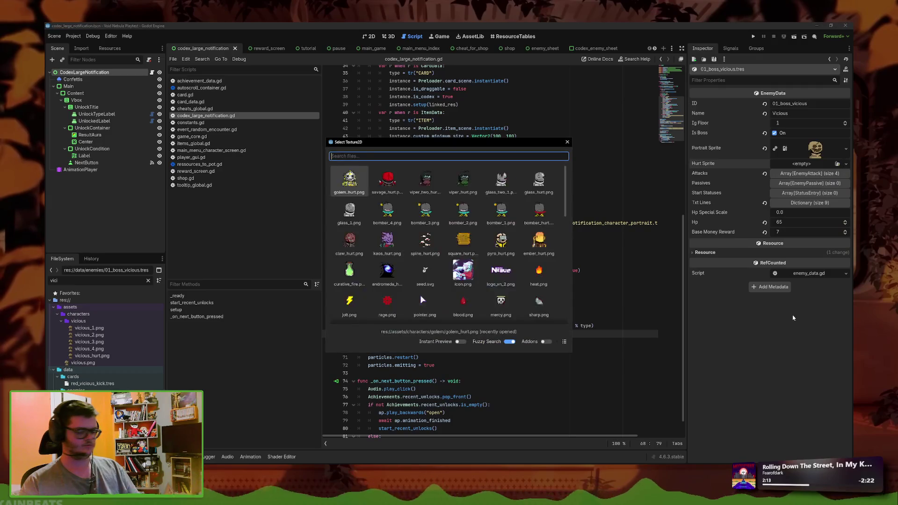
type("vici")
double_click(539, 179)
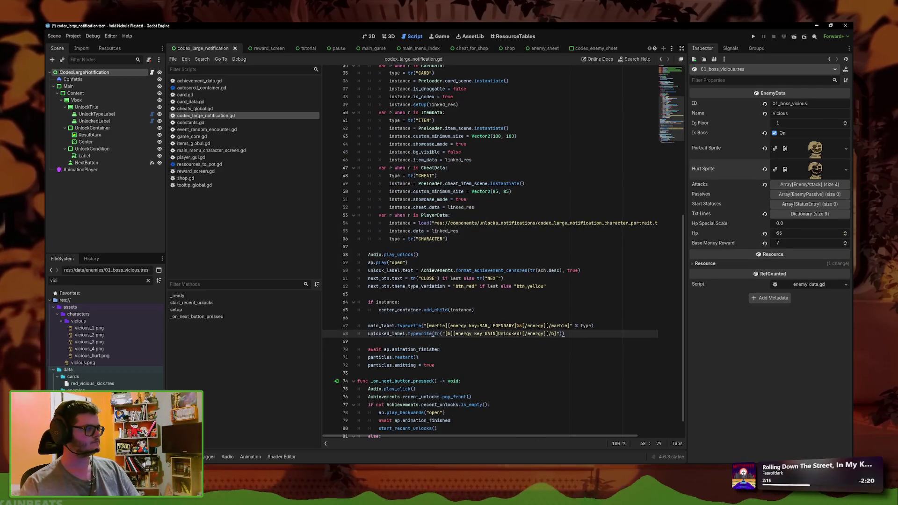
left_click(846, 148)
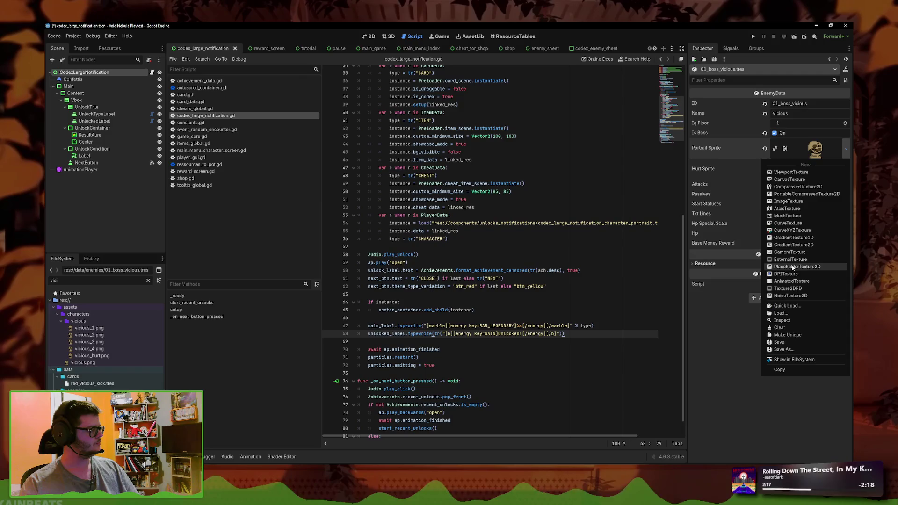
left_click(790, 282)
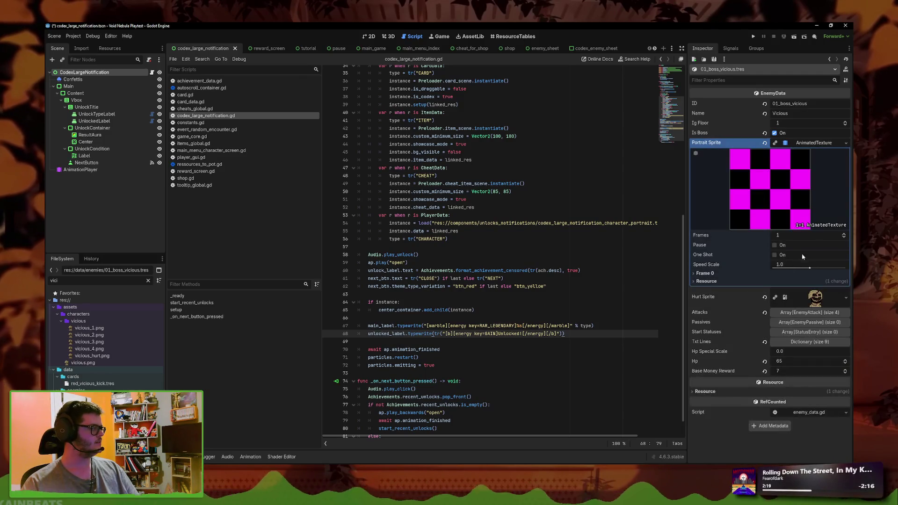
Step: Set the portrait AnimatedTexture to 6 frames and expand Frames 0–5
left_click(842, 235)
left_click(842, 234)
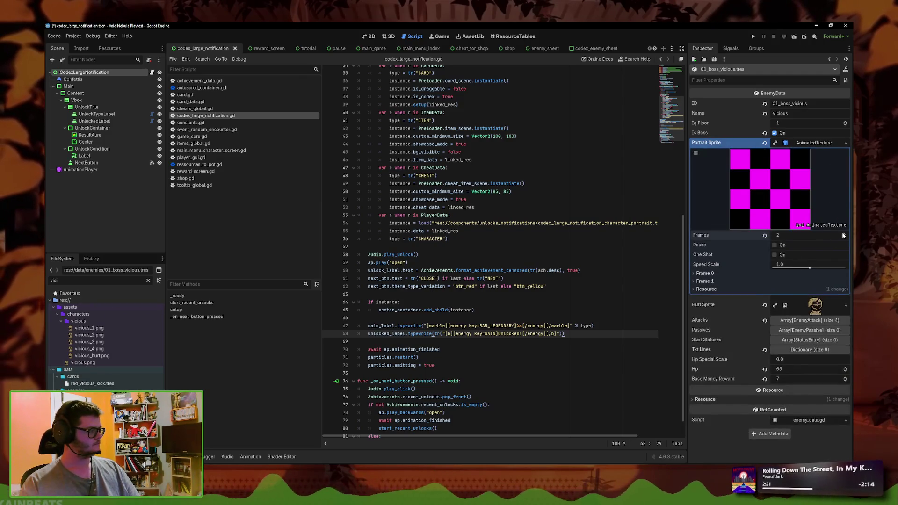
left_click(842, 235)
left_click(841, 235)
left_click(842, 235)
left_click(842, 235)
left_click(841, 237)
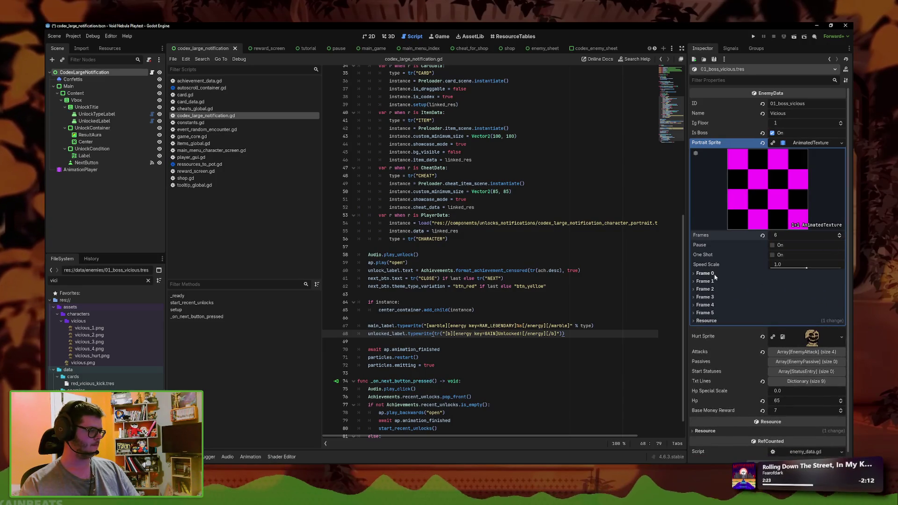
left_click(705, 313)
left_click(705, 304)
left_click(705, 296)
left_click(705, 289)
left_click(705, 281)
left_click(704, 274)
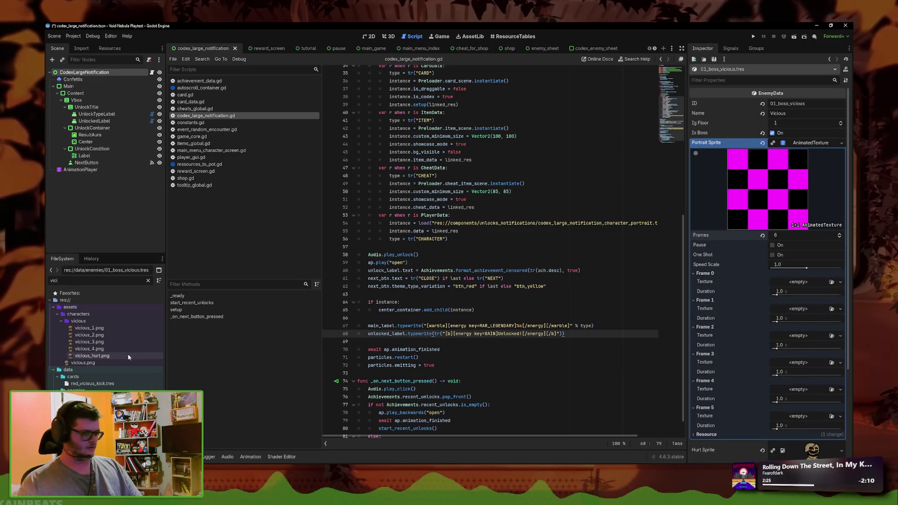
Step: Drag the vicious_*.png images onto the Frame 0–4 textures, then reduce the frame count to 5
left_click(87, 330)
left_click_drag(87, 331, 798, 284)
mouse_move(89, 335)
left_mouse_down()
mouse_move(478, 367)
mouse_move(798, 322)
left_mouse_up()
mouse_move(89, 342)
left_mouse_down()
mouse_move(636, 369)
mouse_move(798, 363)
left_mouse_up()
left_click_drag(88, 349, 798, 396)
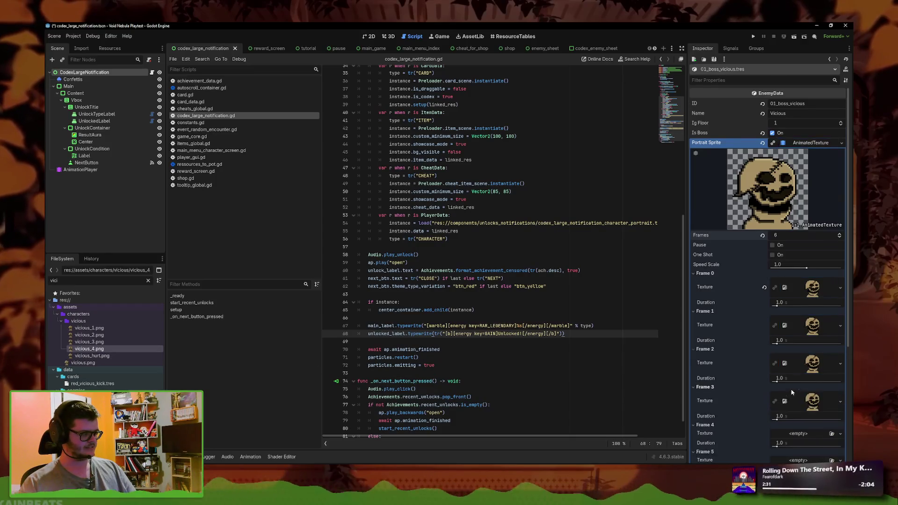
mouse_move(89, 334)
left_mouse_down()
mouse_move(491, 376)
mouse_move(798, 395)
mouse_move(89, 327)
mouse_move(125, 321)
mouse_move(789, 412)
left_mouse_up()
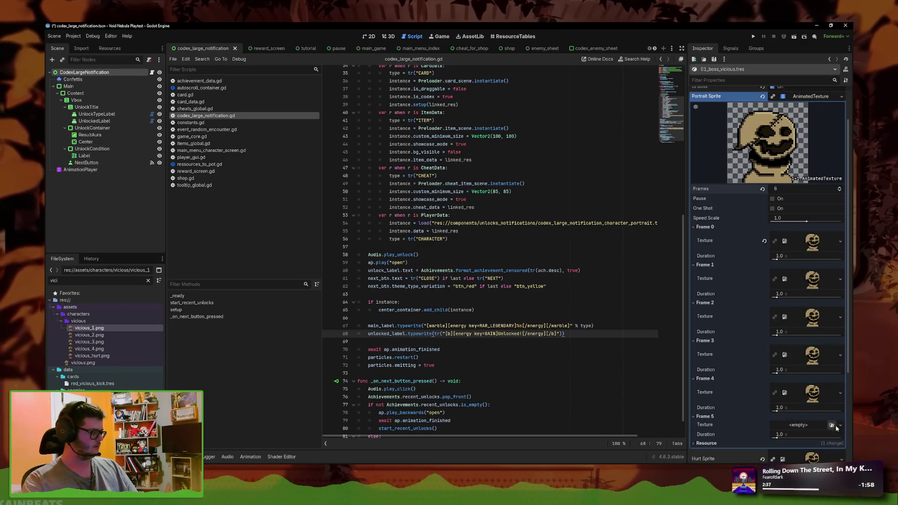
left_click(840, 190)
Step: Set the duration of portrait Frames 1–4 to 0.1 s each
left_click(805, 407)
type("0.1")
key("Return")
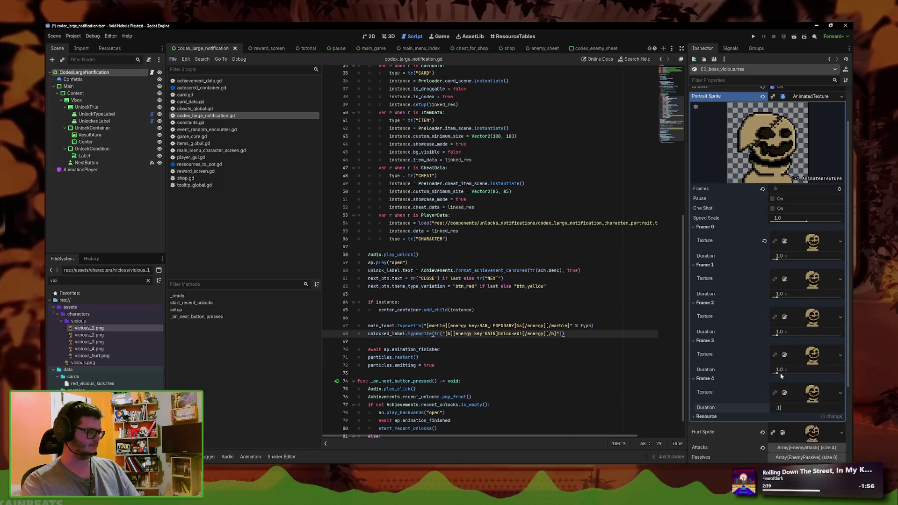
left_click(804, 370)
key("BackSpace")
type(".1")
left_click(789, 331)
type(".1")
left_click(789, 294)
type(".1")
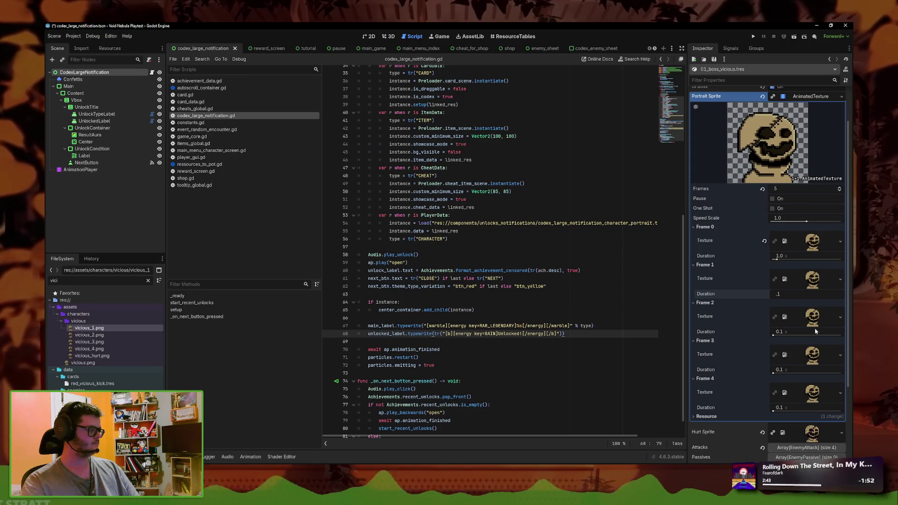
key("Return")
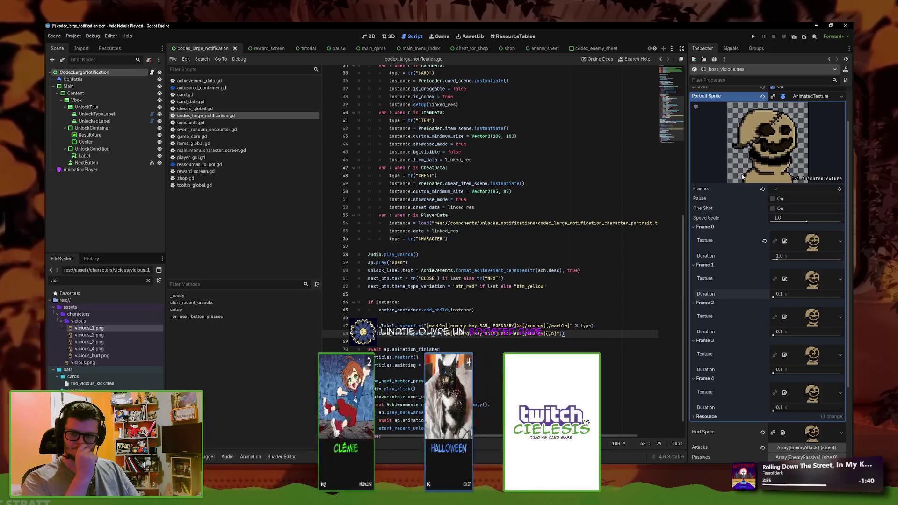
Step: In LibreSprite, open vicious_1.png and agree to load it as an image sequence
scroll(747, 216, "up", 2)
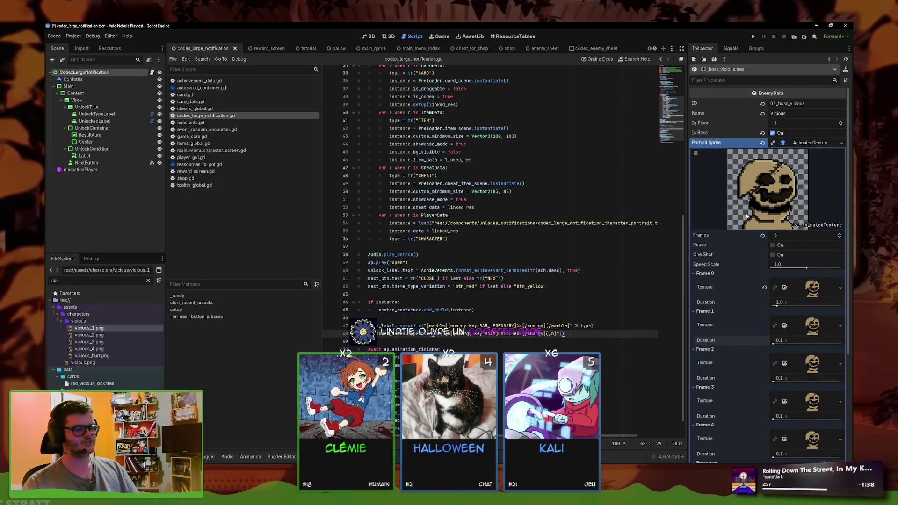
scroll(791, 284, "down", 2)
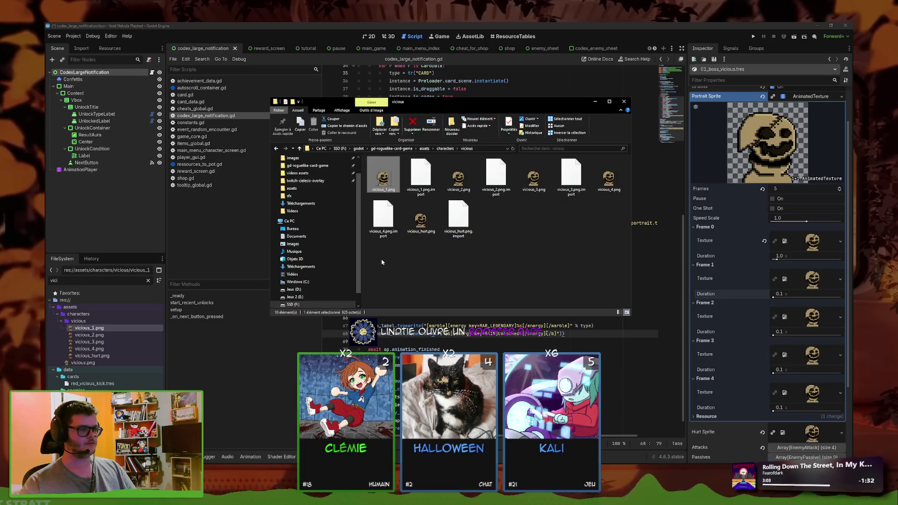
key("alt+Tab")
key("alt+Tab")
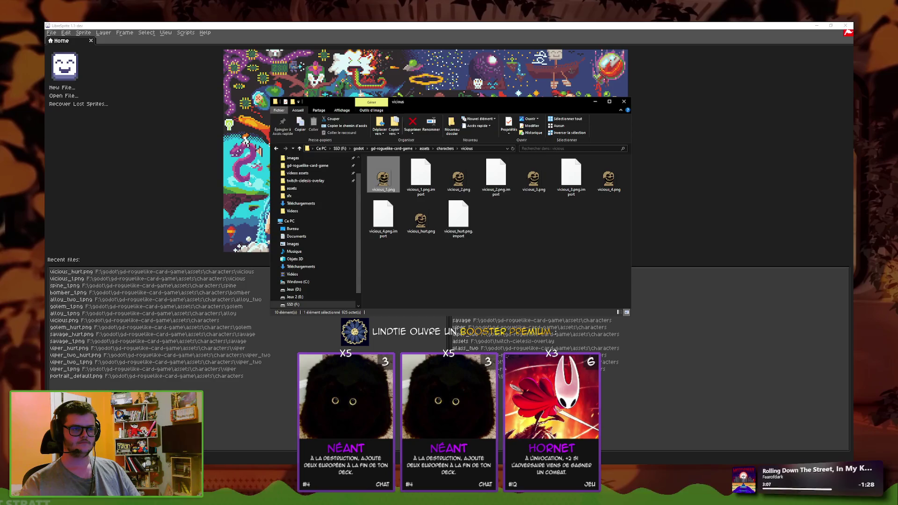
left_click_drag(250, 184, 252, 185)
left_click(431, 269)
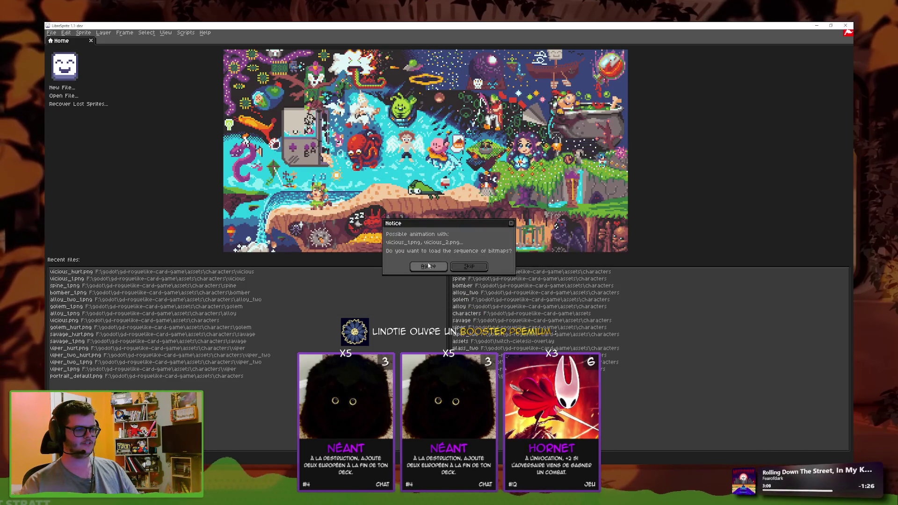
key("alt+Tab")
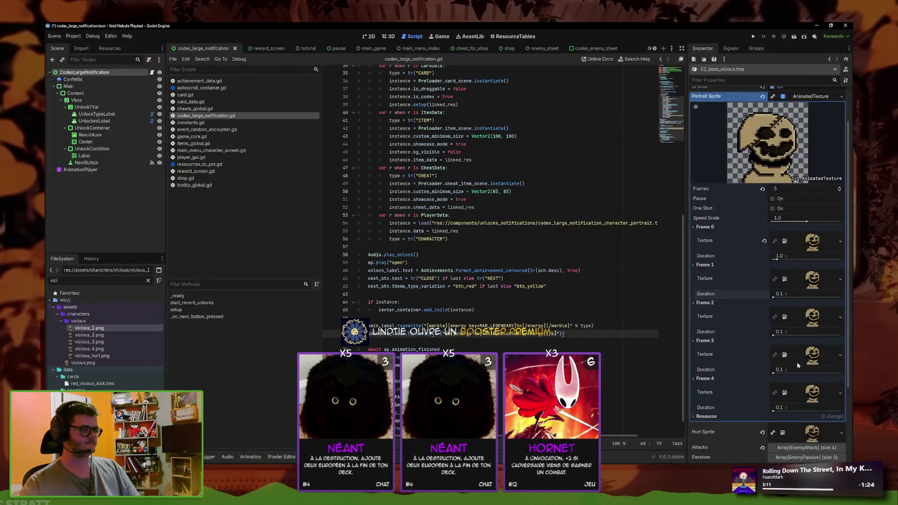
Step: Change Frame 4's duration to 0.2 s in the portrait AnimatedTexture
left_click(793, 407)
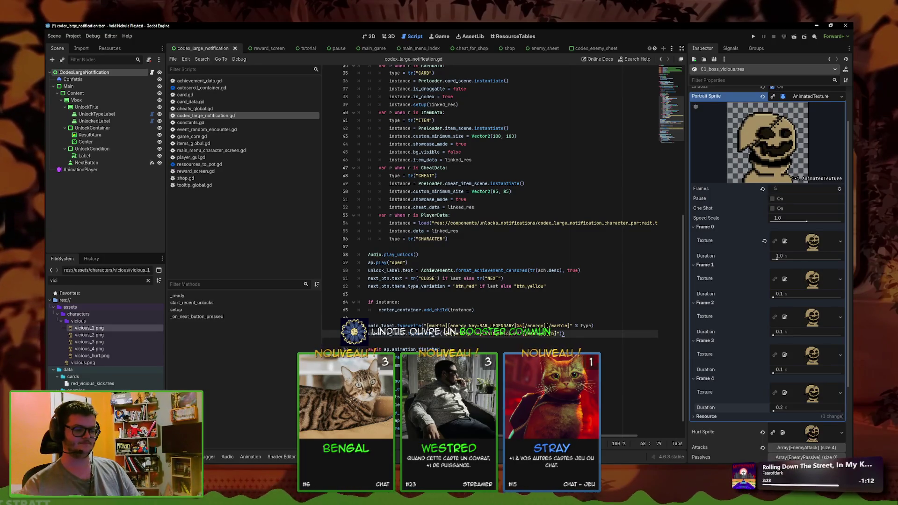
scroll(388, 285, "up", 3)
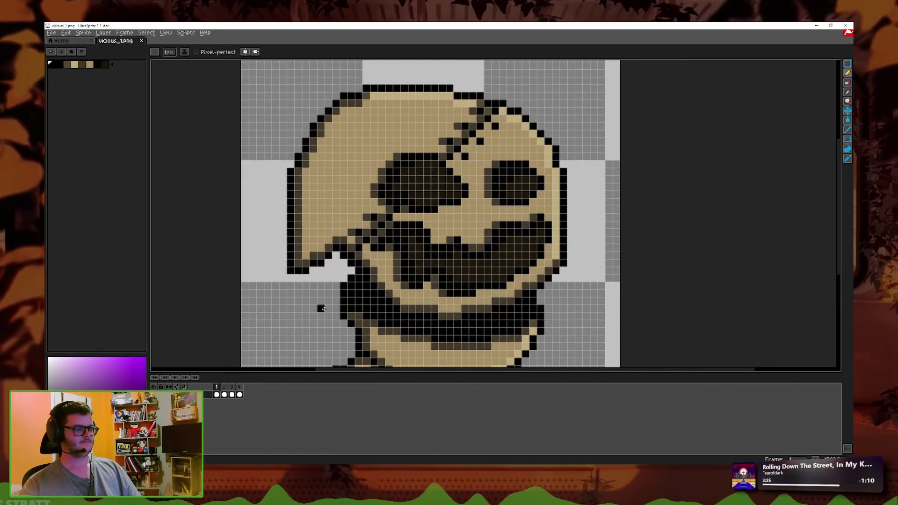
Step: Zoom into the sprite's lower-left edge and step through frames, returning to frame 2
key("Right")
scroll(290, 337, "up", 1)
scroll(402, 271, "up", 2)
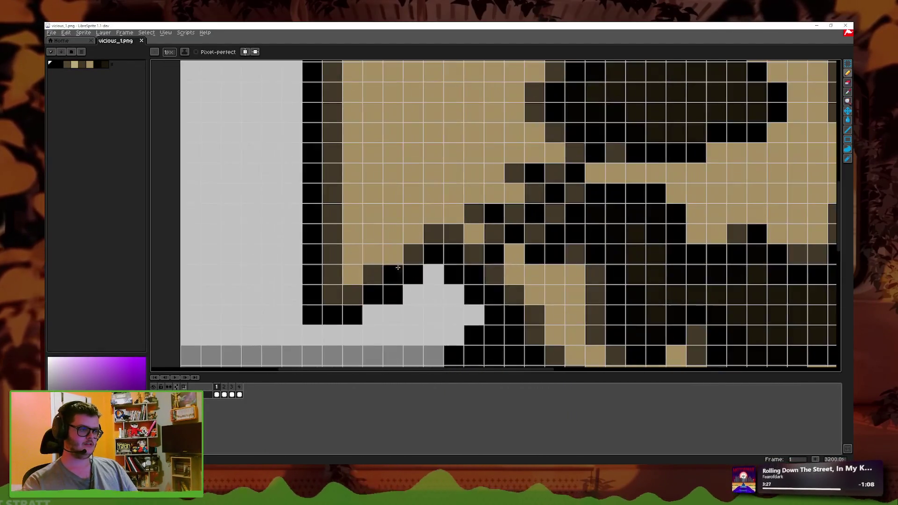
key("Right")
key("Right")
key("alt+Tab")
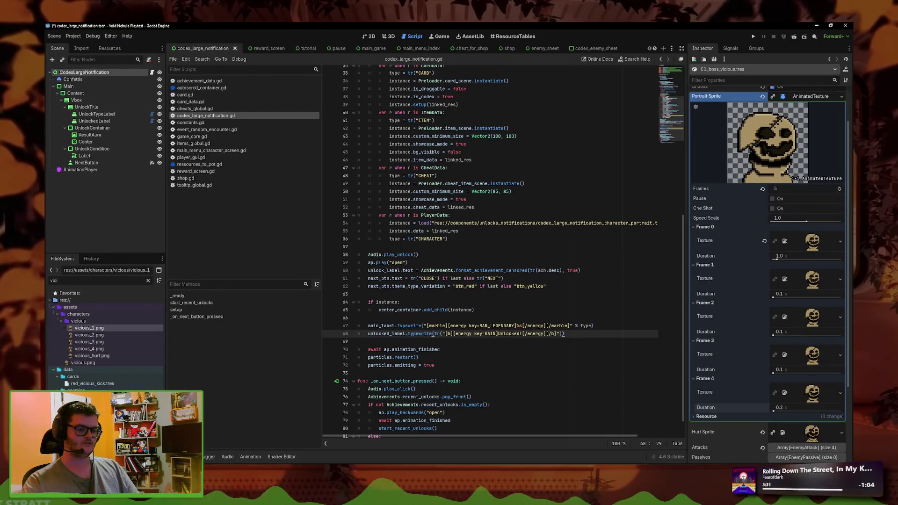
key("alt+Tab")
key("Left")
key("Left")
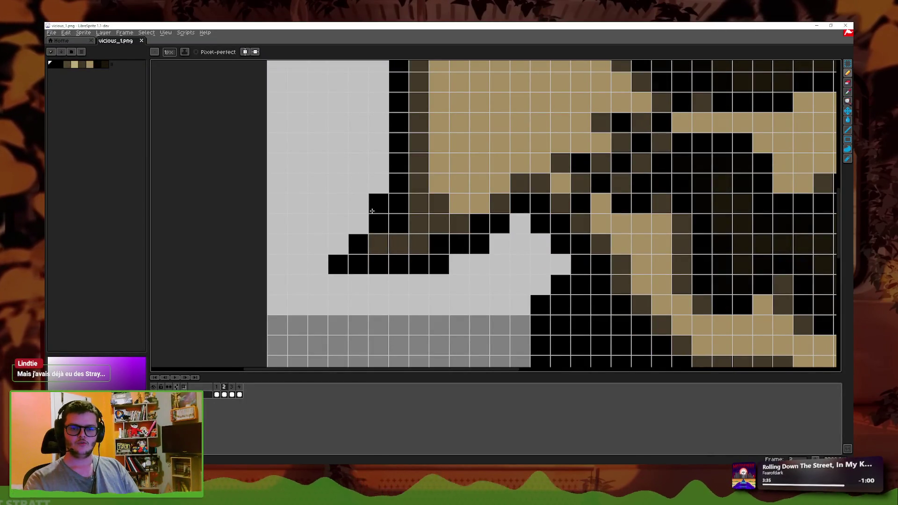
Step: Clear a stray black outline pixel on frame 2 and compare it with neighbouring frames
left_click(371, 211)
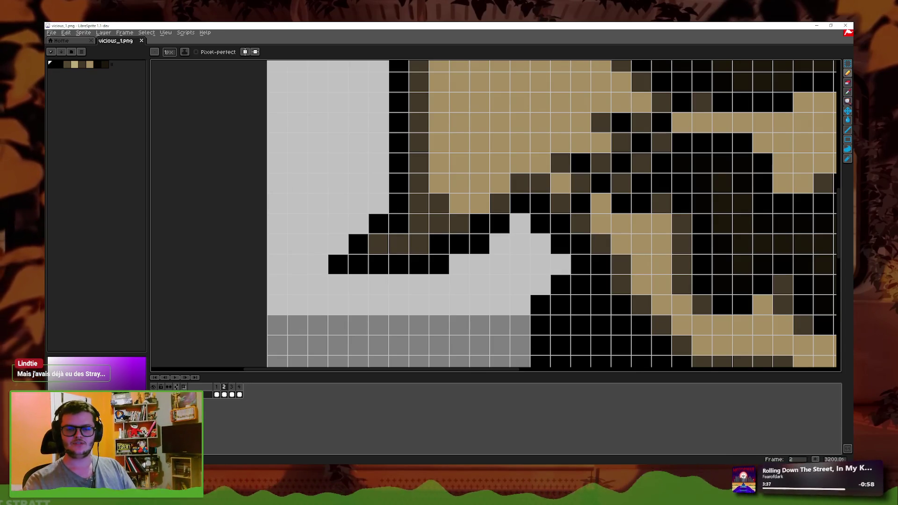
scroll(354, 316, "down", 1)
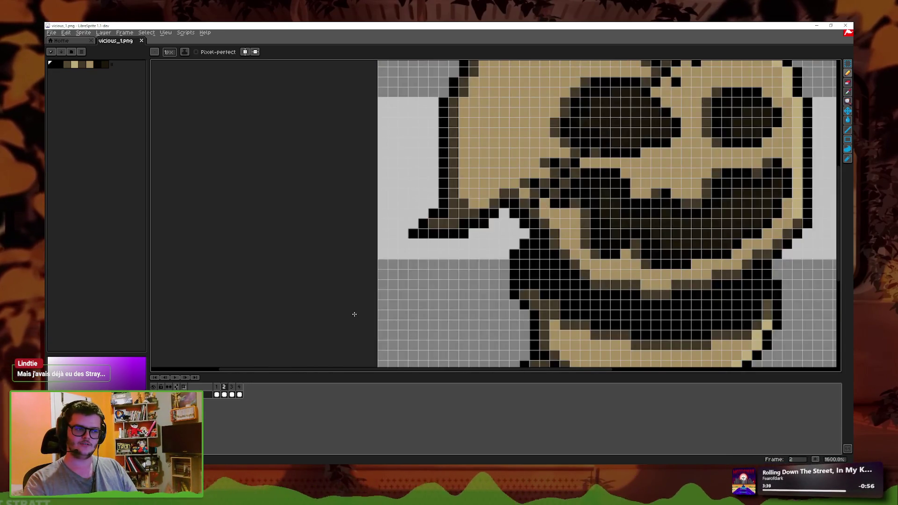
scroll(413, 274, "up", 1)
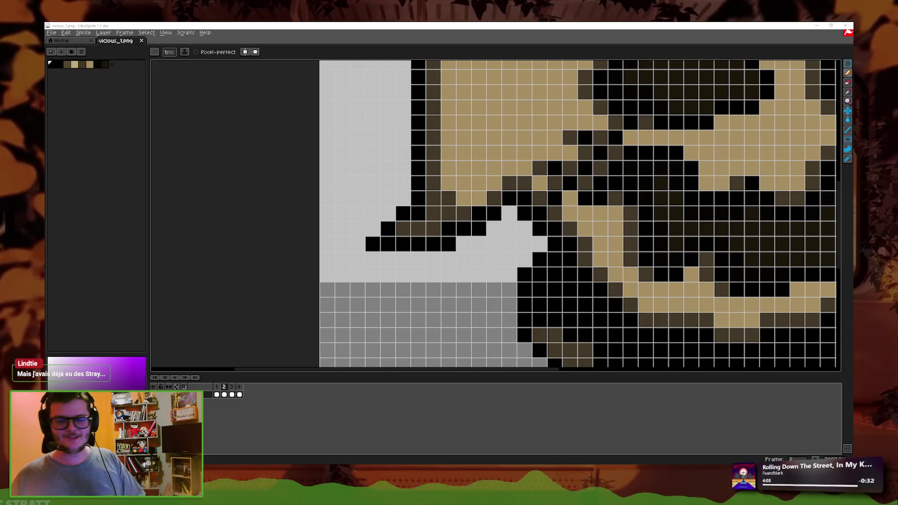
scroll(382, 148, "down", 2)
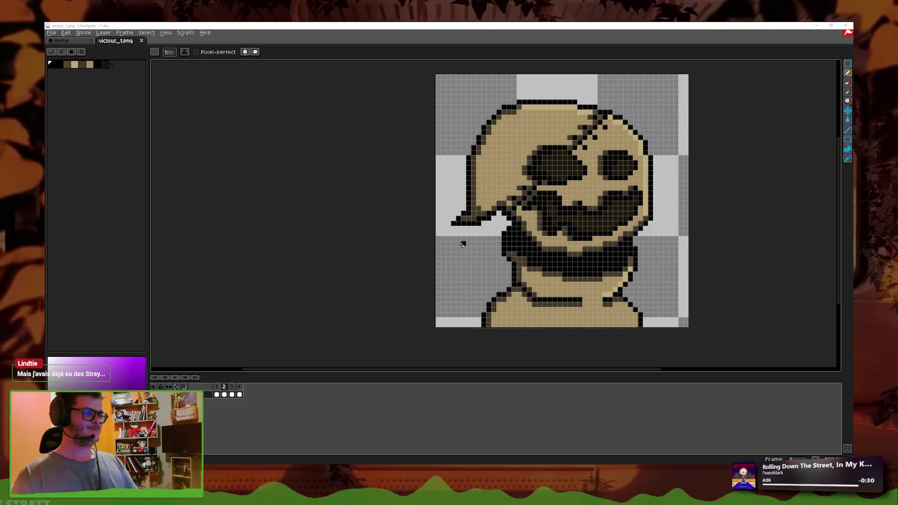
scroll(468, 234, "up", 2)
key("Right")
key("Right")
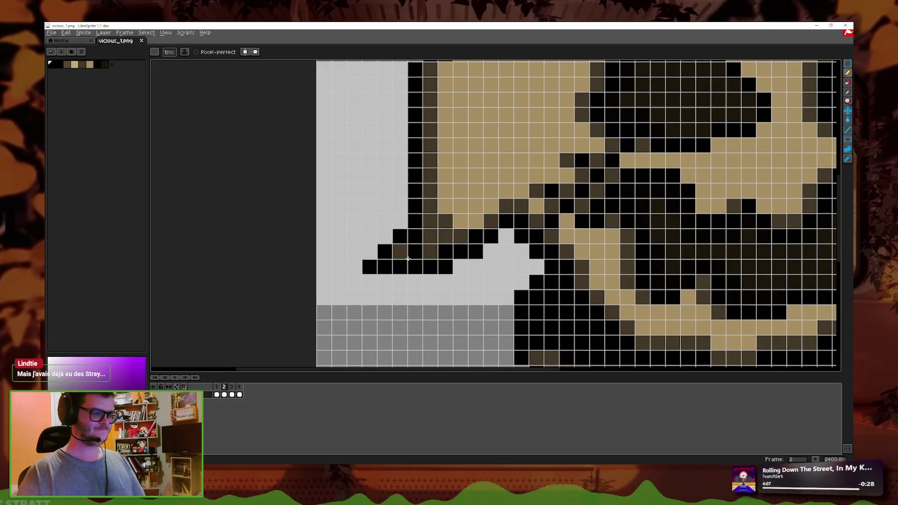
key("Right")
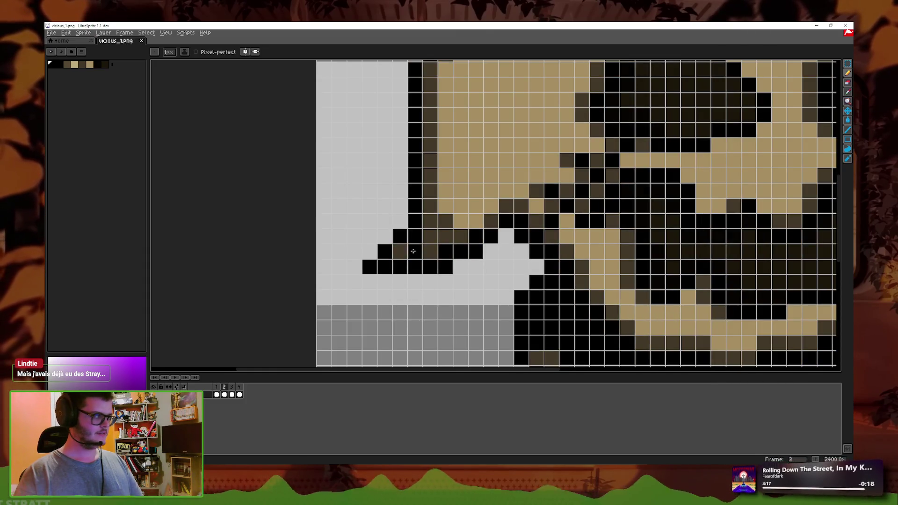
Step: Erase the dark lower-left edge pixels, then enable onion skin with Red/Blue tint behind the sprite
key("e")
mouse_move(400, 236)
left_mouse_down()
mouse_move(409, 258)
mouse_move(460, 267)
left_mouse_up()
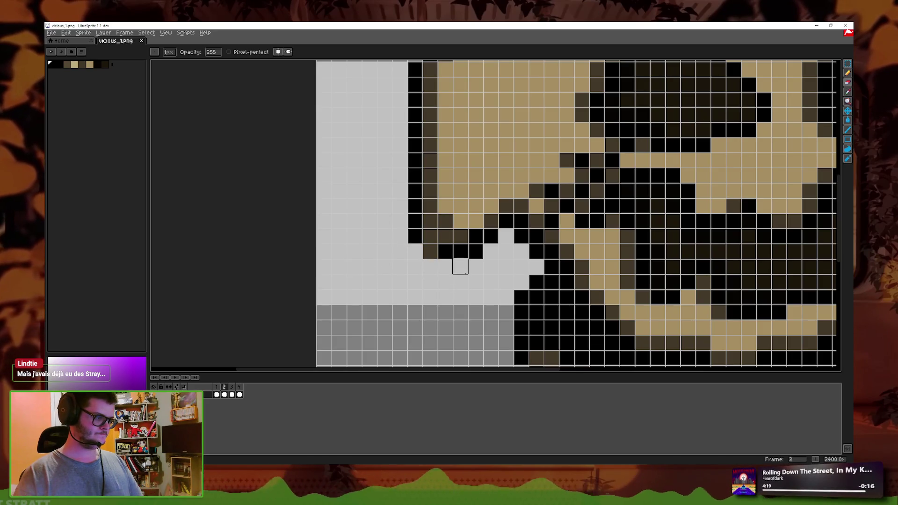
left_click(184, 386)
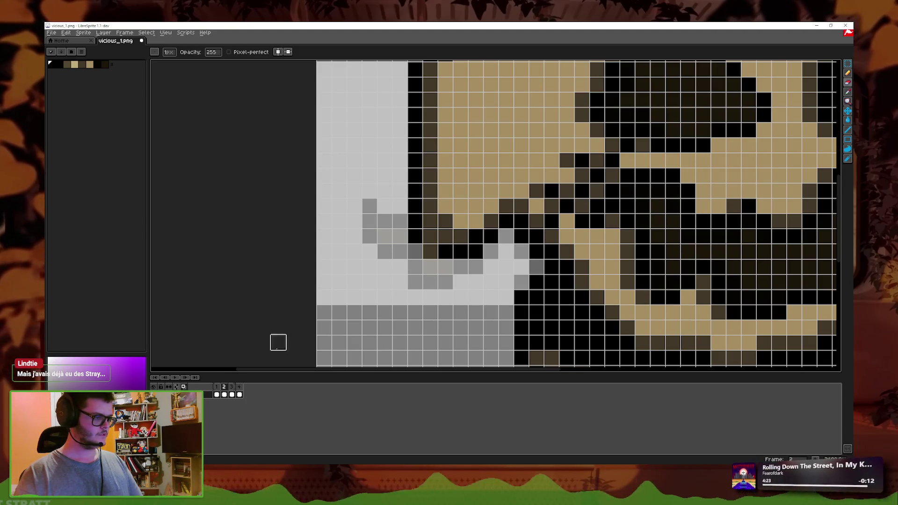
left_click(178, 387)
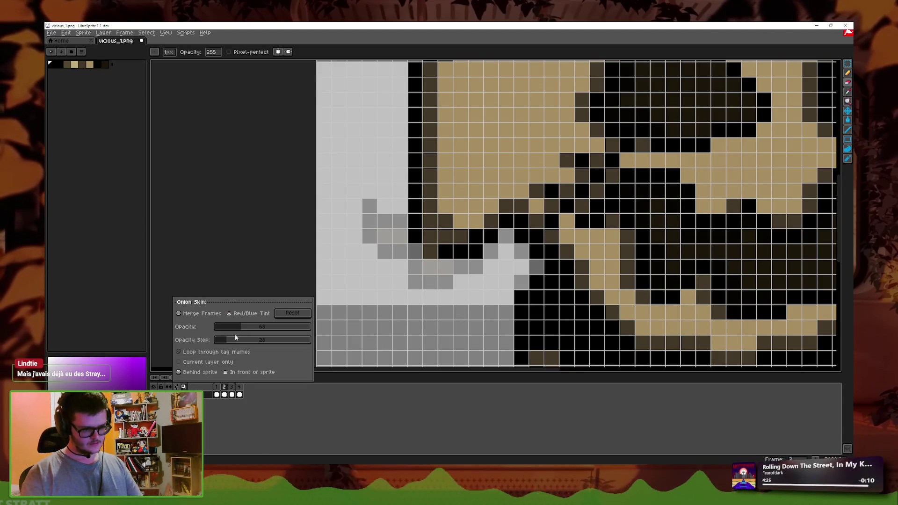
left_click(229, 373)
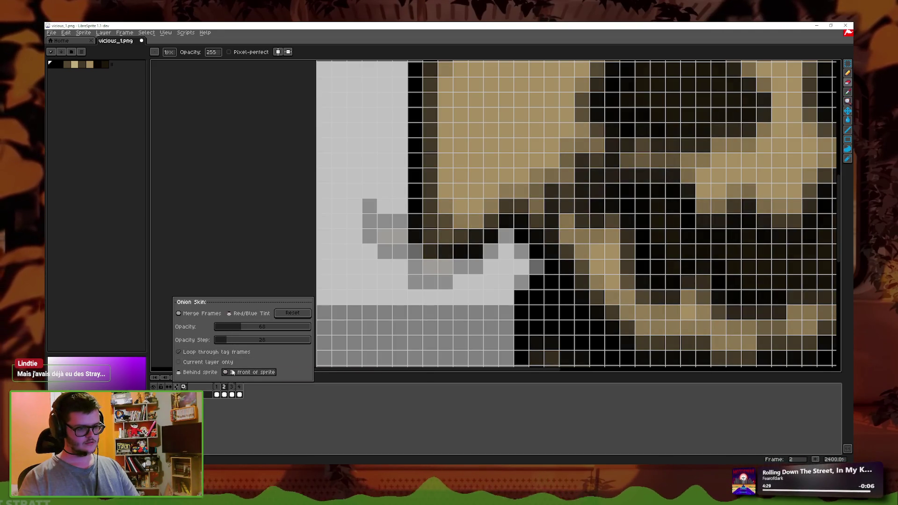
left_click(202, 372)
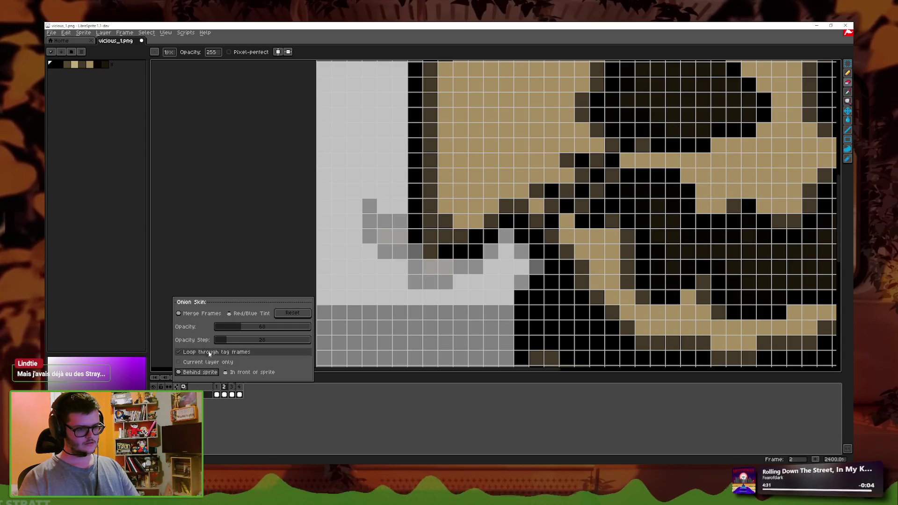
left_click(232, 316)
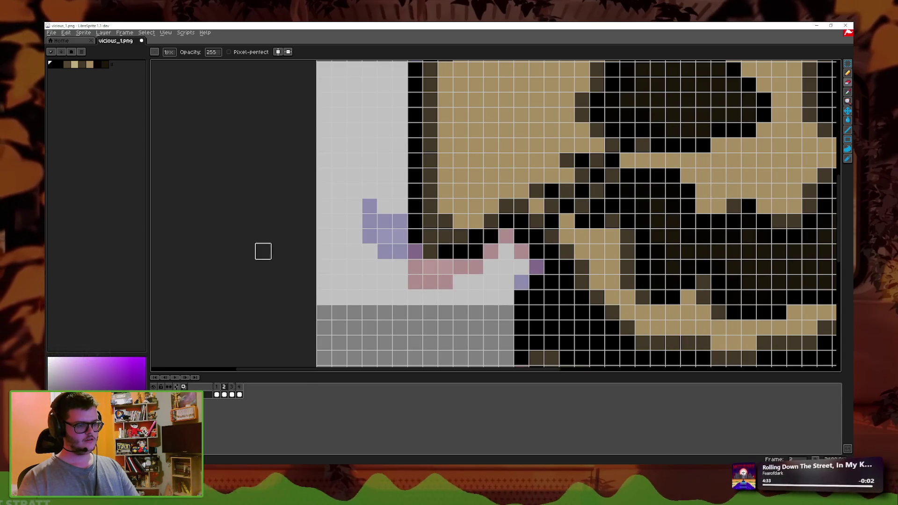
left_click(183, 386)
left_click(183, 386)
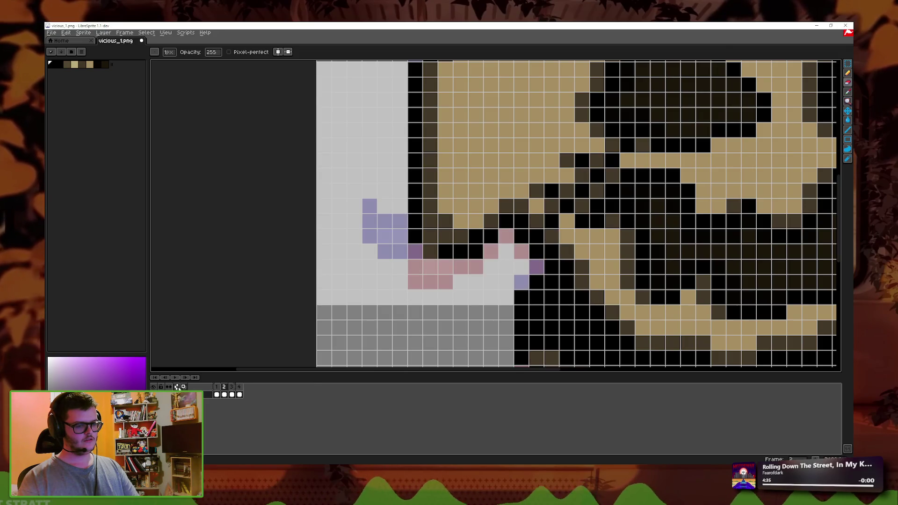
Step: With the Pencil, paint black pixels over the onion-skinned edge cells on frame 2
left_click(176, 387)
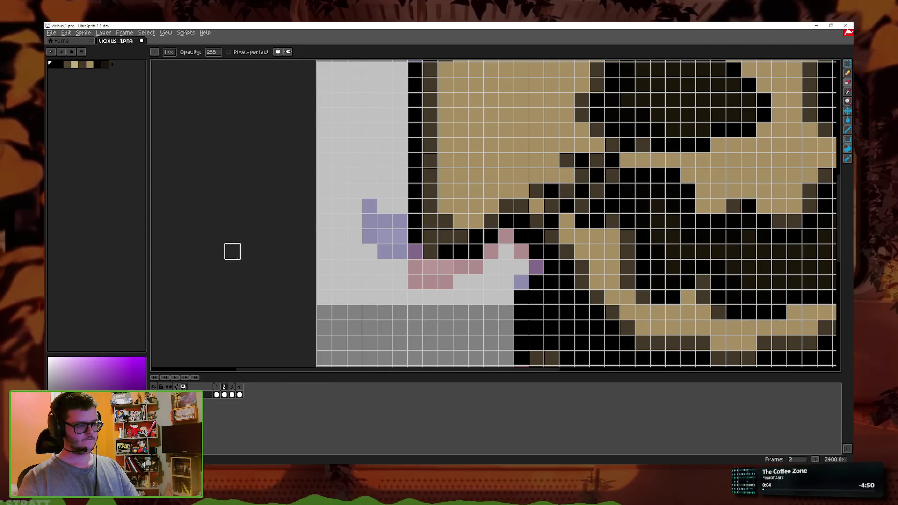
left_click(848, 73)
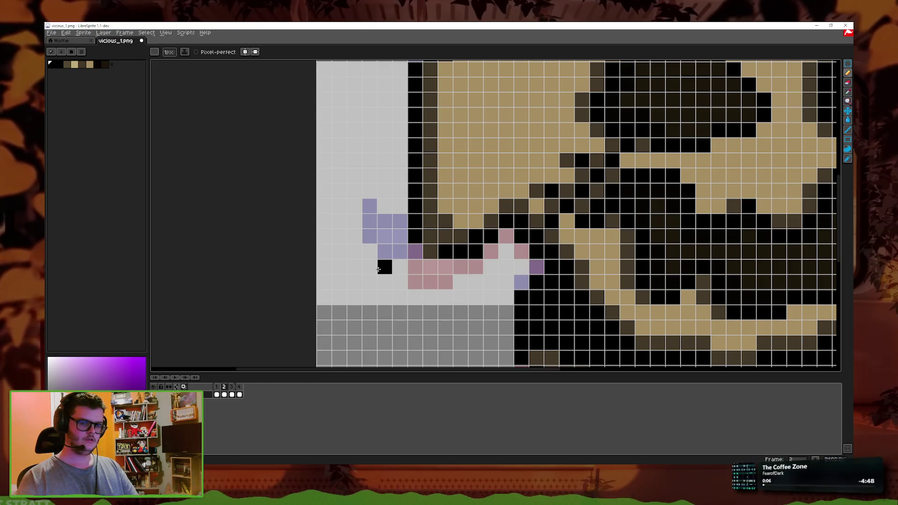
mouse_move(411, 237)
left_mouse_down()
mouse_move(381, 268)
mouse_move(463, 267)
left_mouse_up()
scroll(530, 234, "down", 5)
key("period")
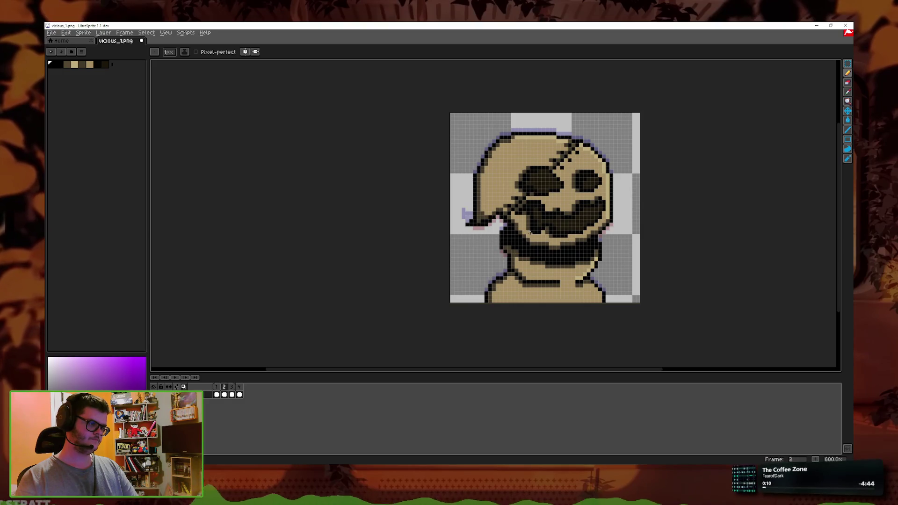
scroll(530, 233, "up", 5)
Step: Erase excess black cells along the lower edge, checking frame 2 against frame 1
left_click(847, 83)
left_click_drag(433, 275, 474, 275)
left_click(473, 255)
key("ctrl+z")
key("ctrl+z")
left_click(473, 255)
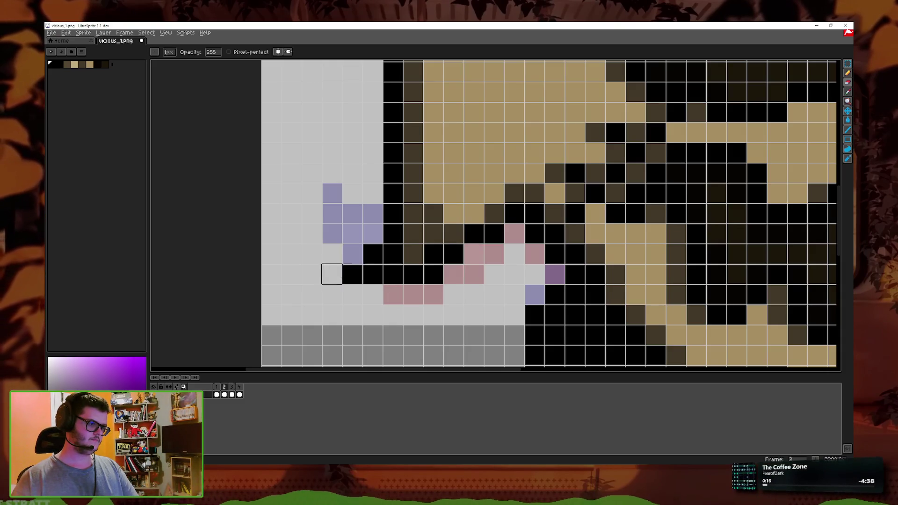
scroll(351, 270, "down", 2)
key("comma")
key("period")
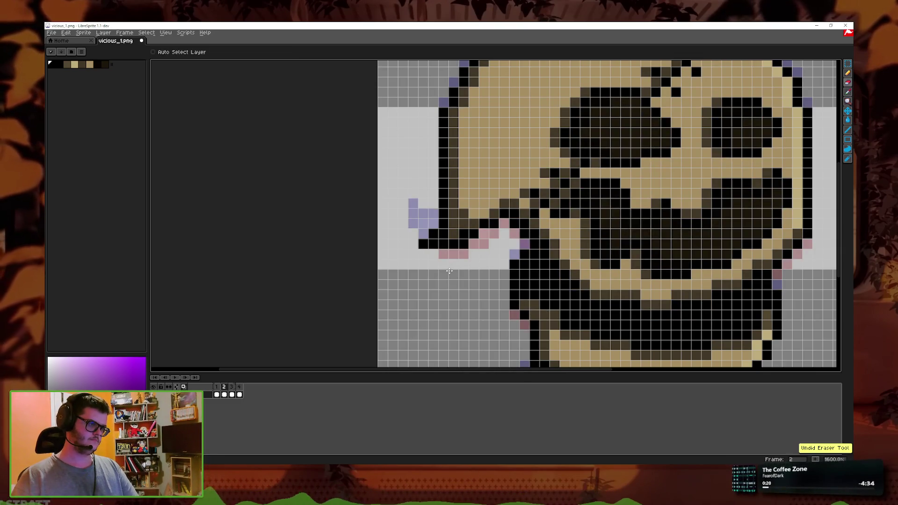
key("comma")
key("period")
scroll(474, 274, "up", 2)
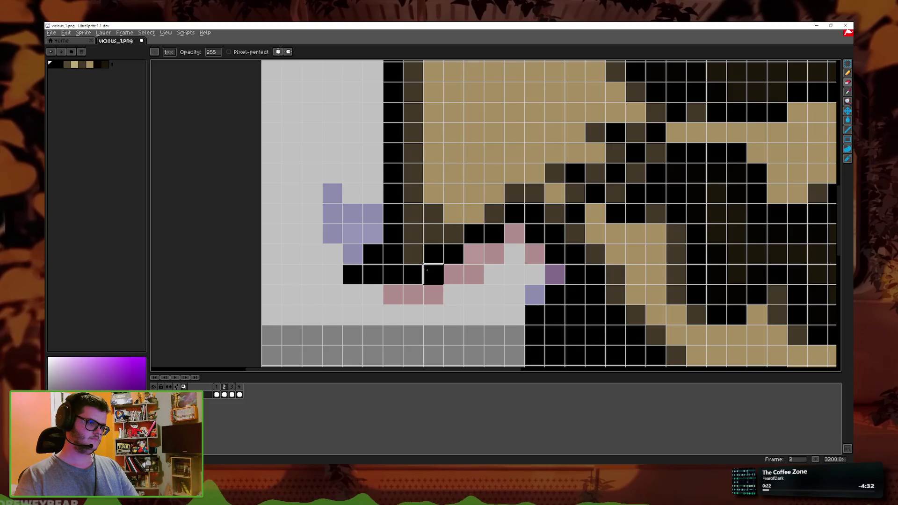
scroll(486, 267, "down", 3)
key("comma")
key("period")
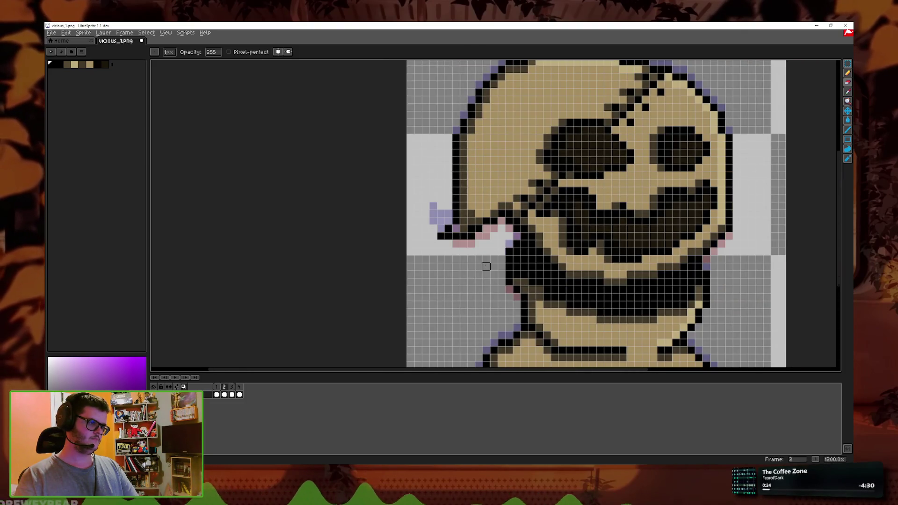
scroll(486, 267, "up", 3)
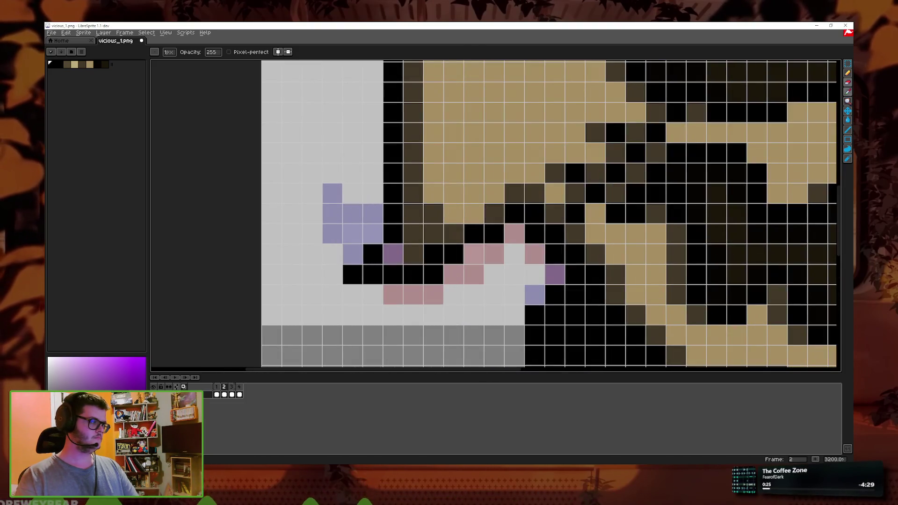
Step: Recolour a purple pixel with the sprite's dark brown and compare frames 1–4
left_click(415, 238, "alt")
left_click(388, 259)
scroll(388, 259, "down", 3)
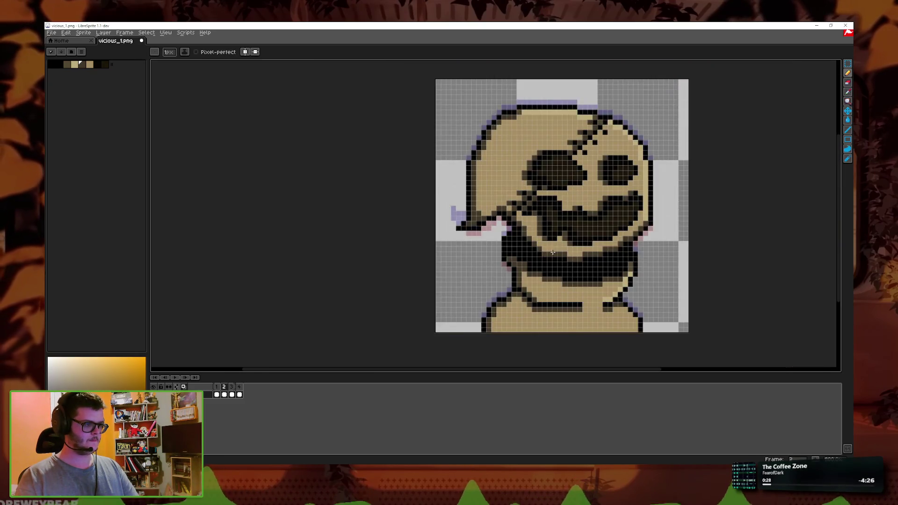
key("comma")
key("period")
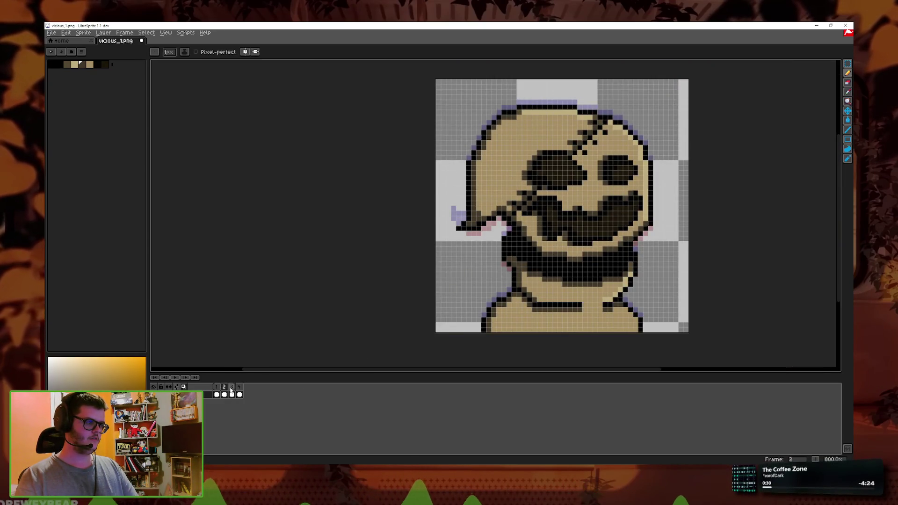
key("comma")
scroll(458, 279, "up", 1)
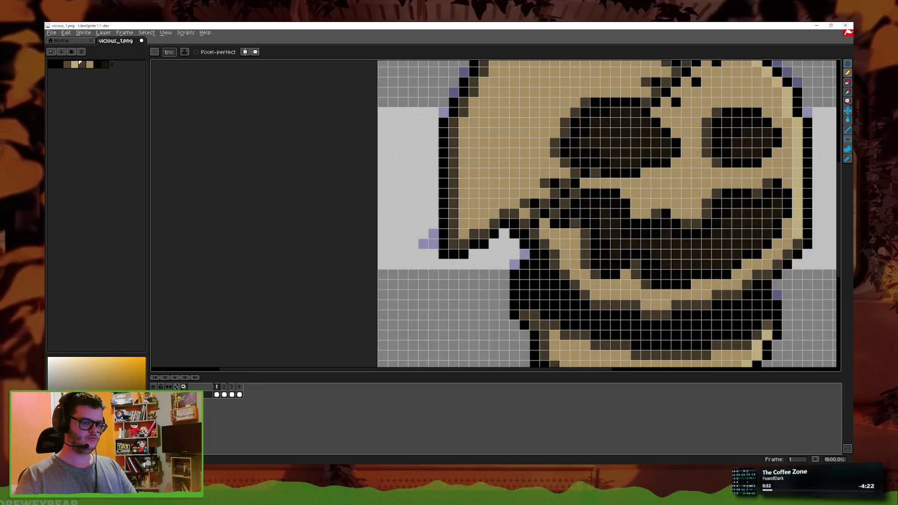
scroll(460, 264, "down", 1)
scroll(449, 263, "down", 1)
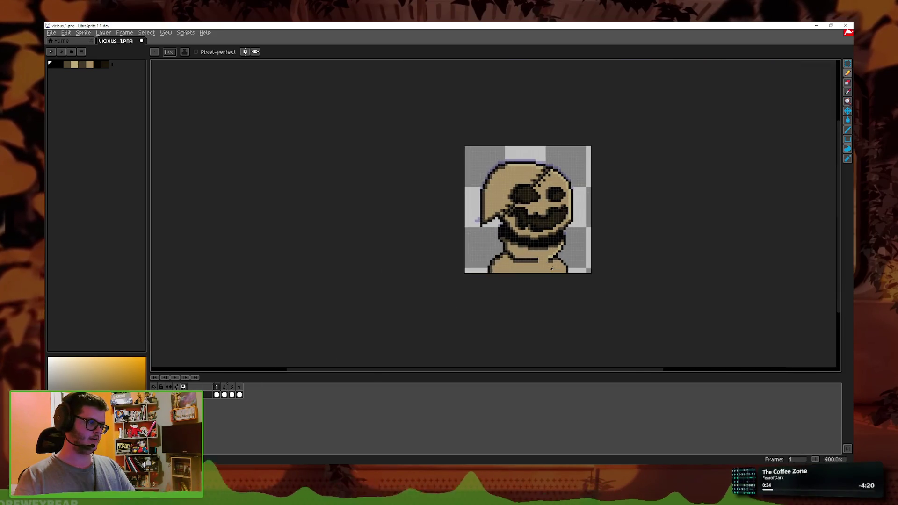
key("comma")
scroll(454, 266, "up", 2)
key("comma")
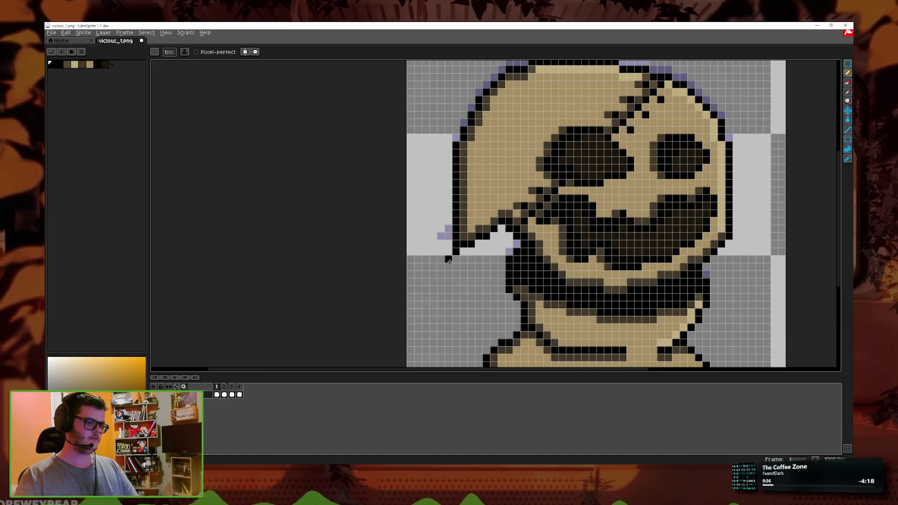
key("comma")
key("period")
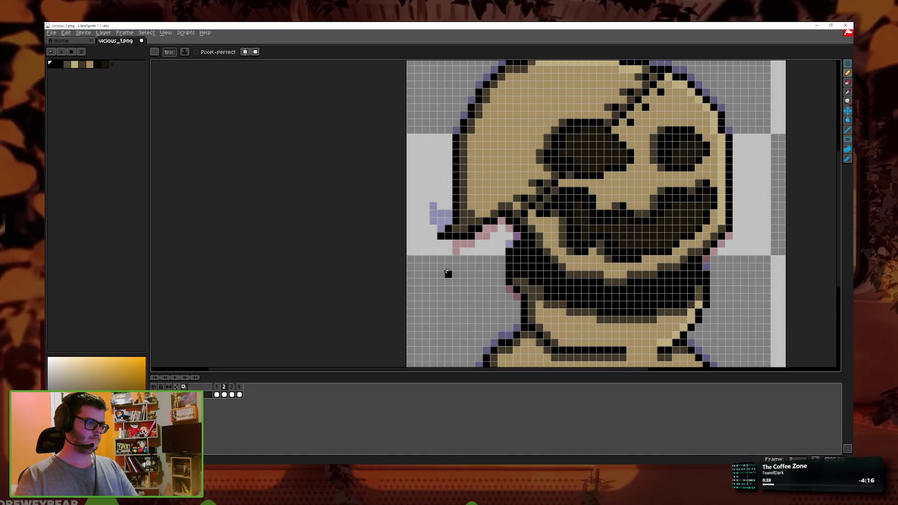
scroll(442, 267, "up", 1)
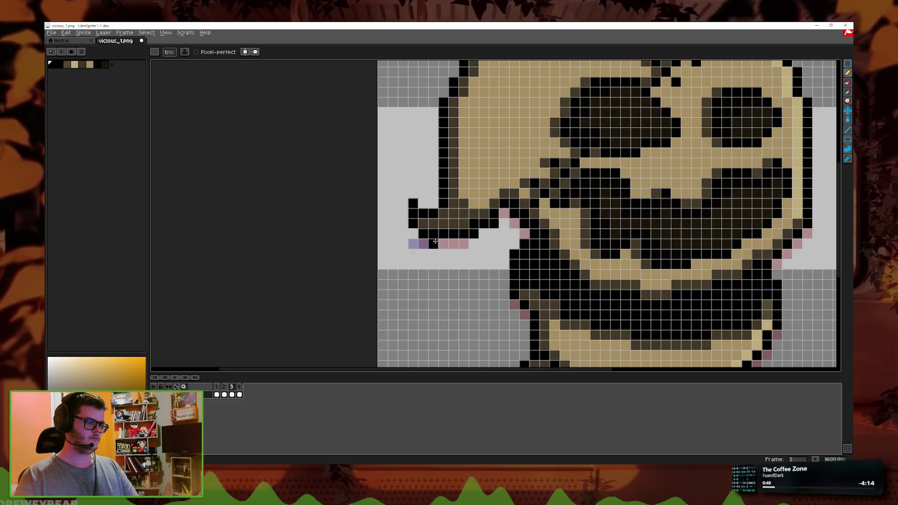
Step: Paint black outline pixels along the lower-left lip on frame 3
scroll(403, 216, "up", 1)
left_click(407, 205)
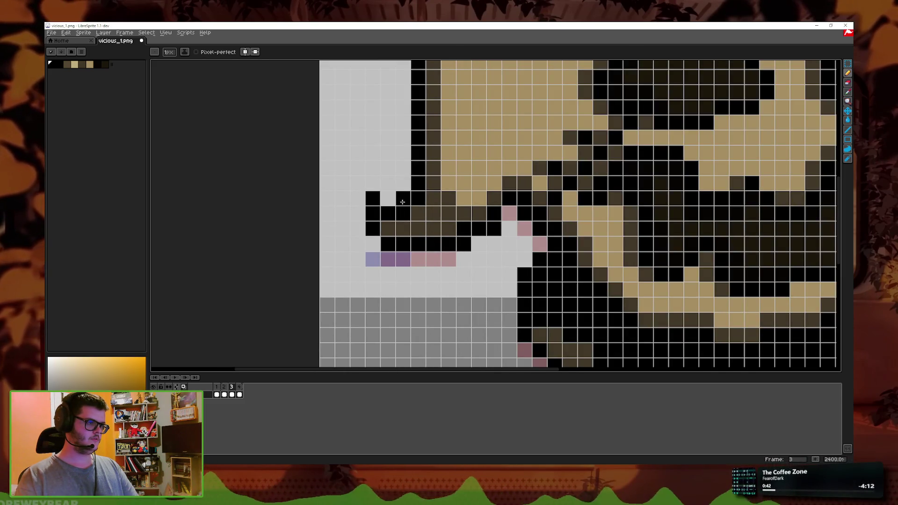
left_click(388, 198)
left_click_drag(403, 229, 456, 229)
left_click(418, 213)
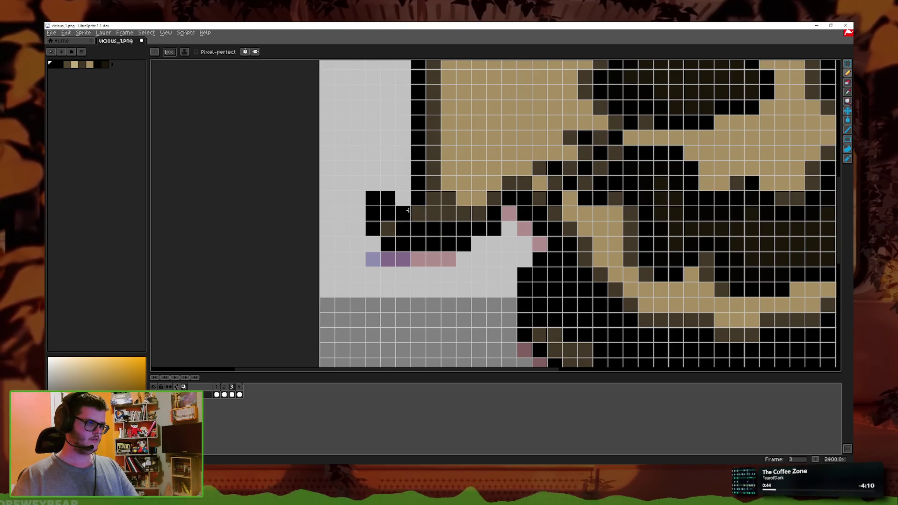
Step: Clear the stray black pixels below the lip and zoom out to review
key("i")
key("b")
mouse_move(386, 229)
left_mouse_down()
mouse_move(407, 244)
mouse_move(478, 243)
left_mouse_up()
scroll(491, 220, "down", 6)
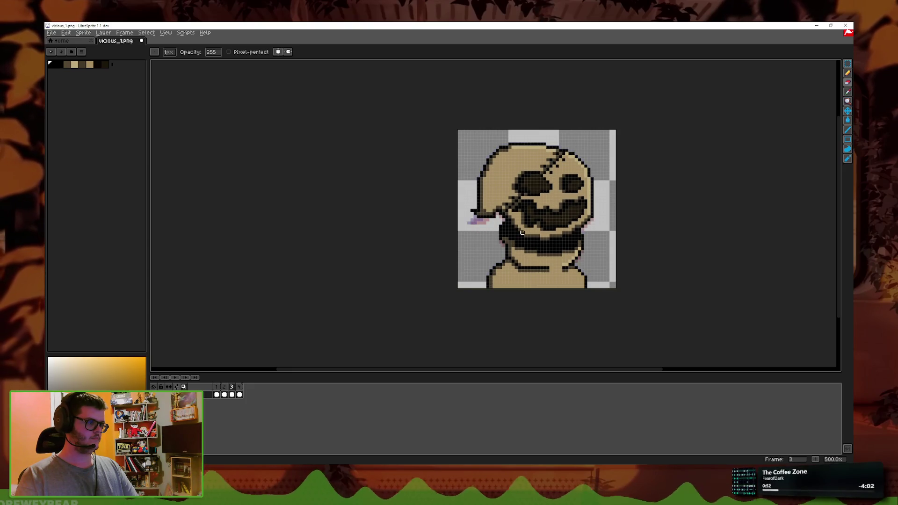
scroll(522, 233, "up", 4)
scroll(522, 233, "down", 4)
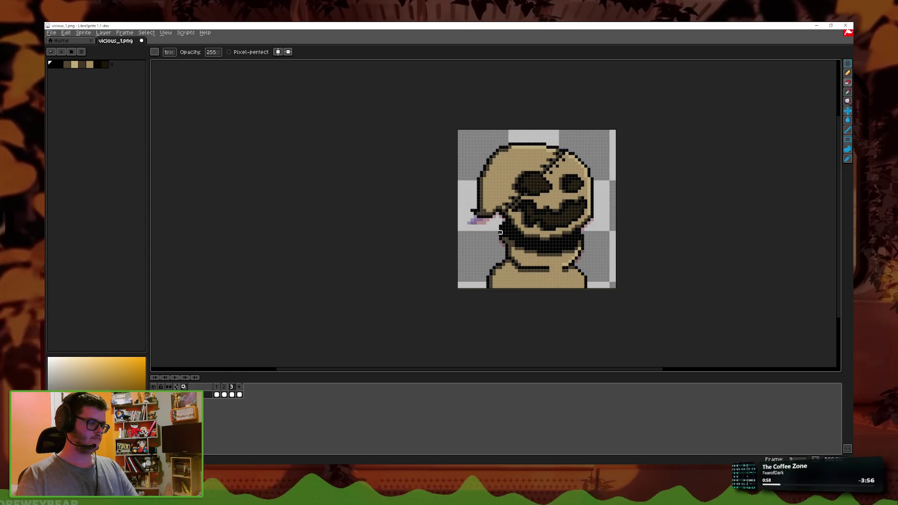
scroll(500, 232, "up", 3)
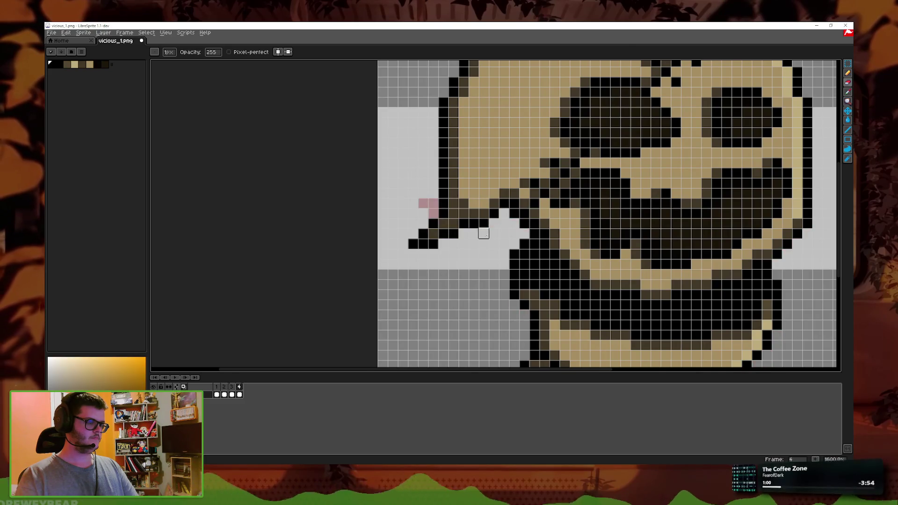
Step: Zoom in and recolour three dark pixels at the mouth's left corner pink on frame 4
scroll(483, 233, "up", 1)
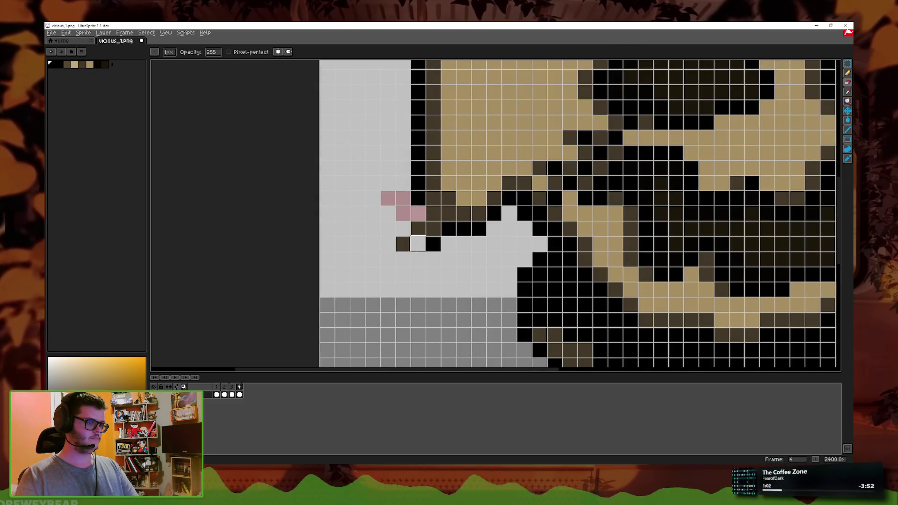
left_click_drag(432, 228, 403, 198)
left_click(433, 213)
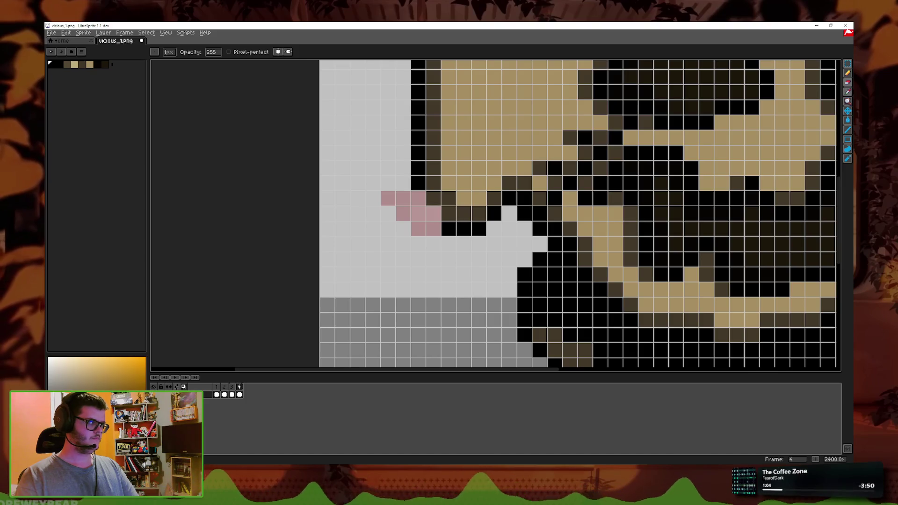
mouse_move(847, 73)
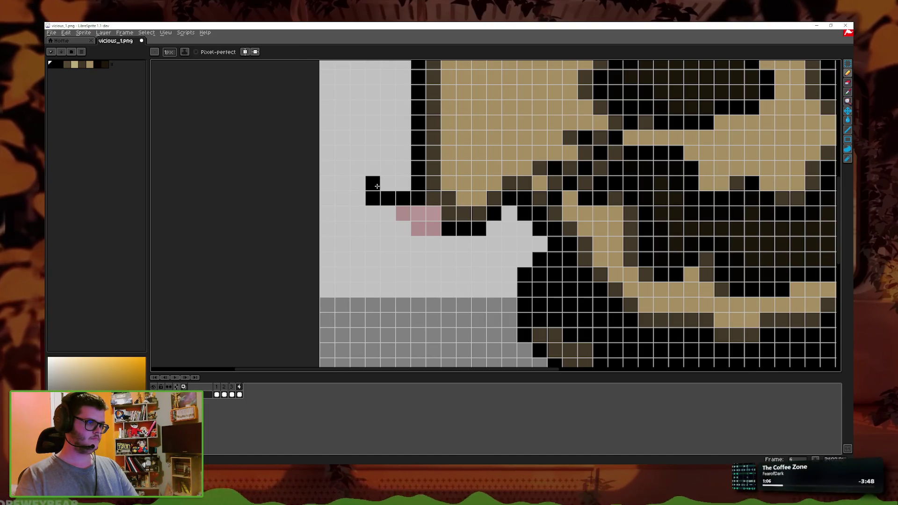
key("comma")
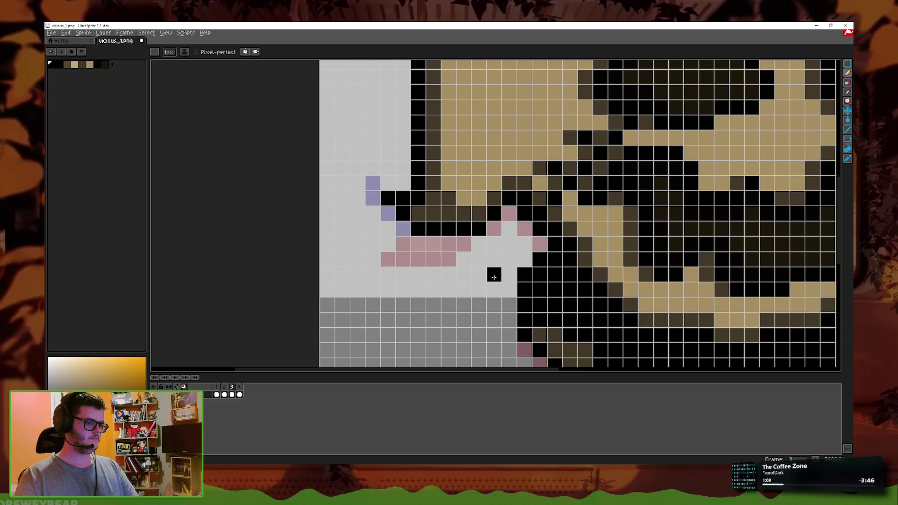
key("period")
Step: Erase the black pixels at the mouth's left edge and redraw a black outline, undoing stray pixels
left_click(848, 82)
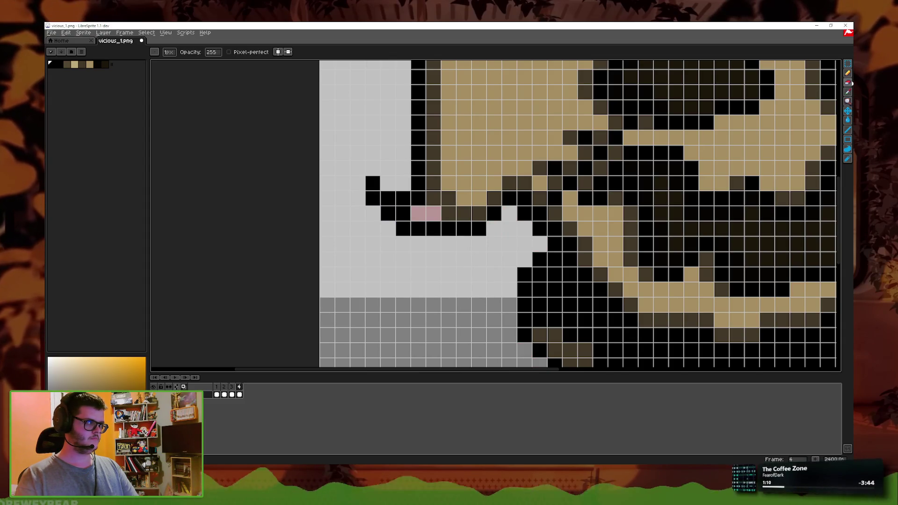
left_click_drag(386, 214, 373, 184)
key("comma")
key("period")
left_click(848, 73)
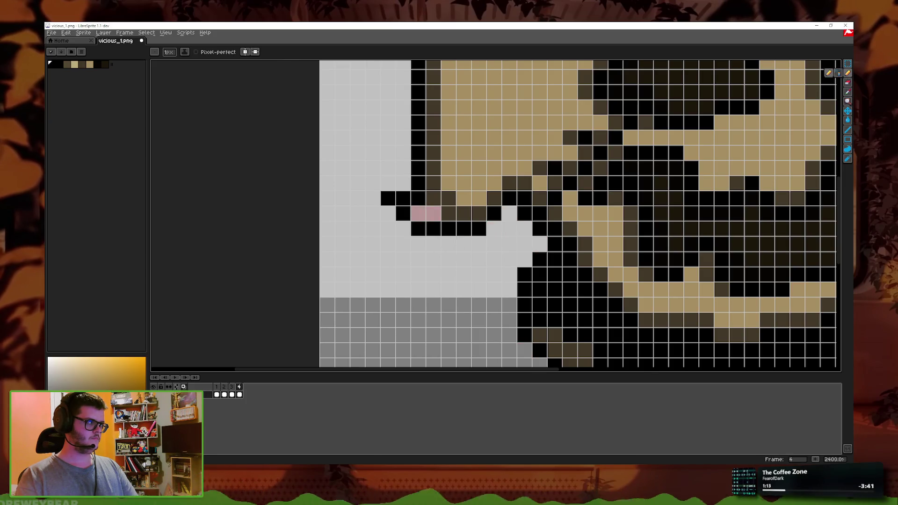
left_click_drag(400, 209, 386, 226)
key("ctrl+z")
left_click(388, 213)
left_click(373, 214)
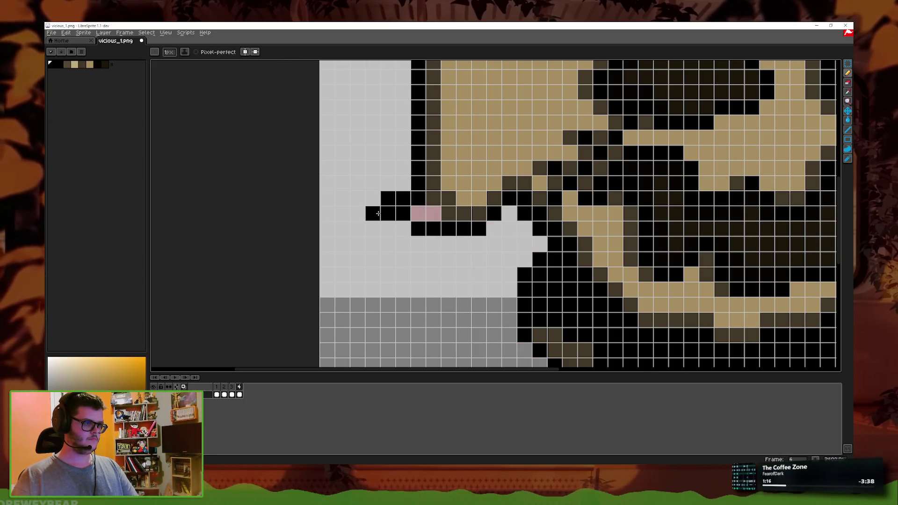
key("ctrl+z")
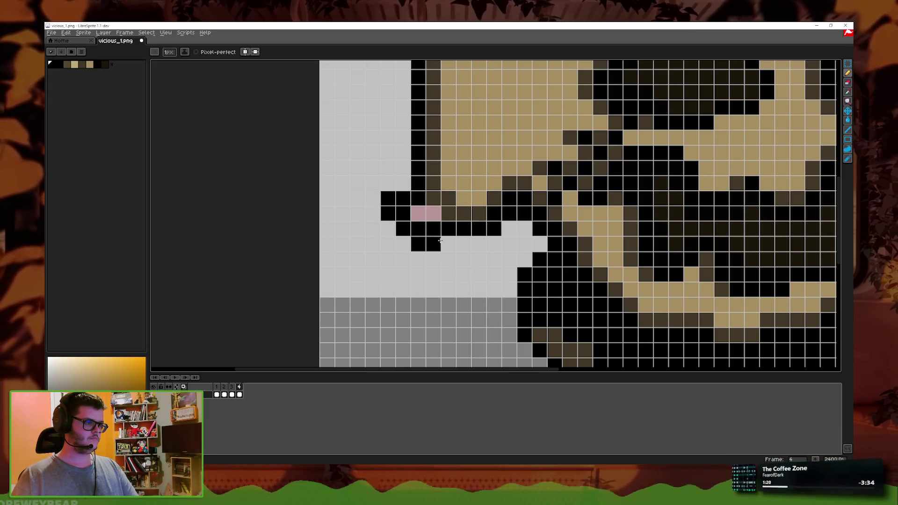
Step: Compare frame 4's mouth against frames 1–3 and undo the recent mouth edits
left_click(848, 82)
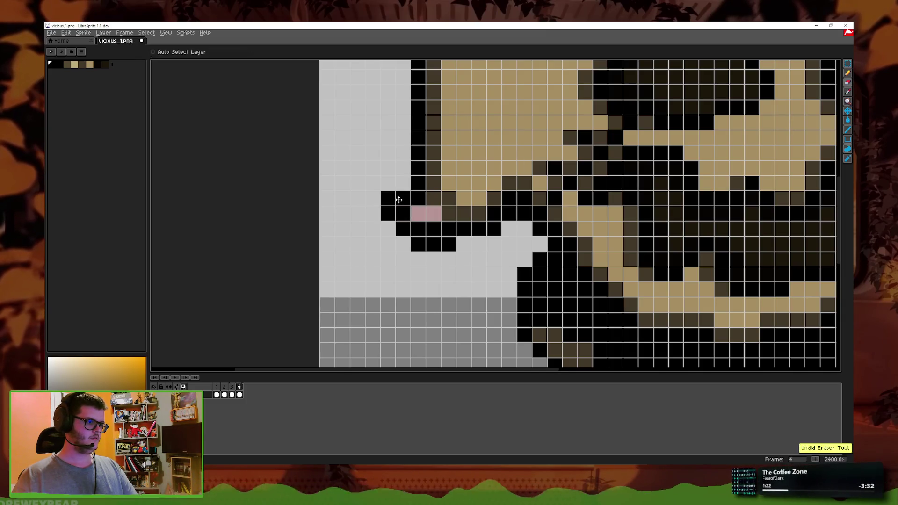
key("Left")
key("ctrl+z")
key("ctrl+z")
key("ctrl+z")
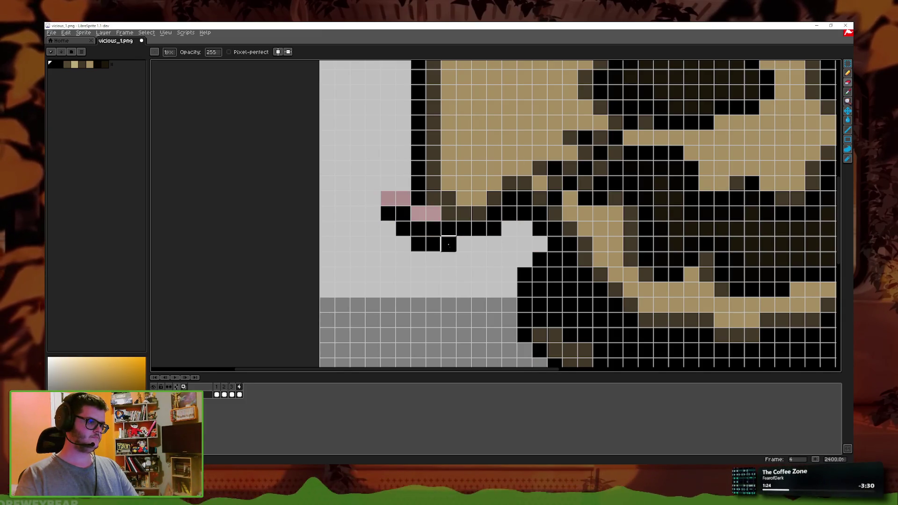
scroll(524, 255, "down", 6)
key("Left")
key("Left")
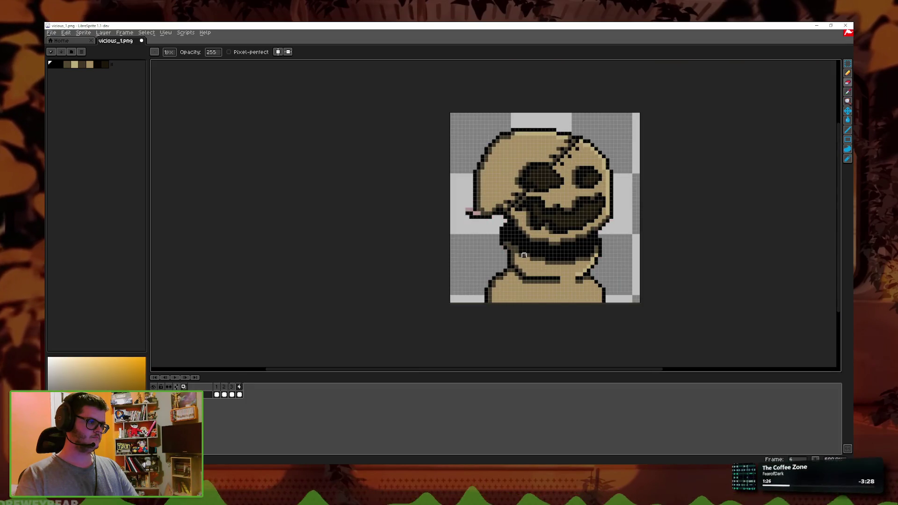
scroll(493, 243, "up", 6)
key("Left")
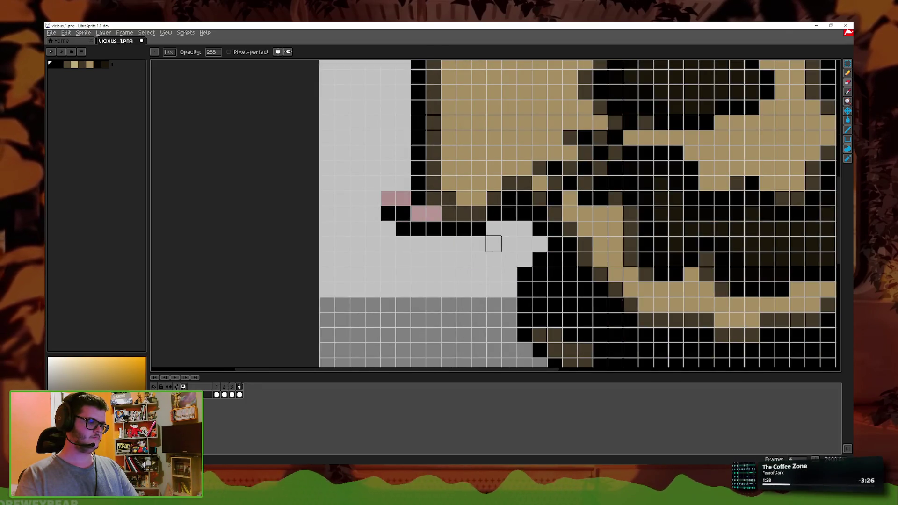
left_click(225, 388)
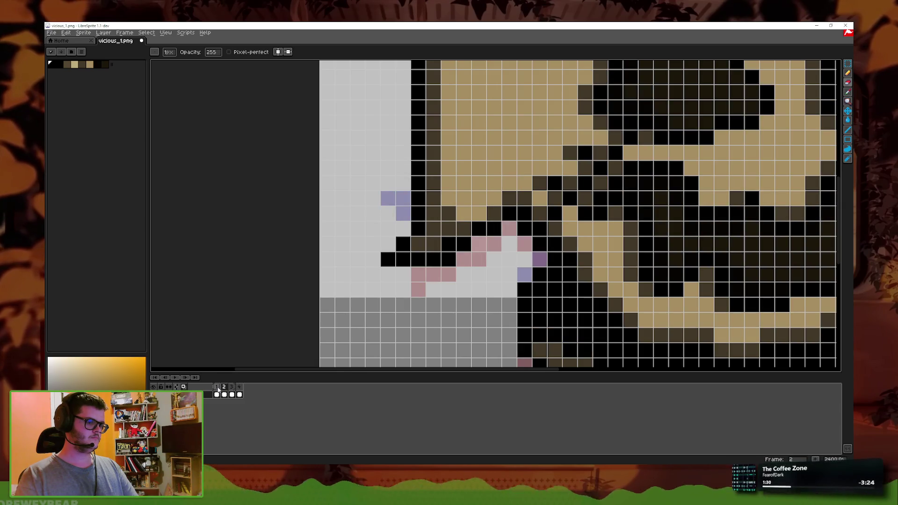
left_click(217, 388)
left_click(239, 387)
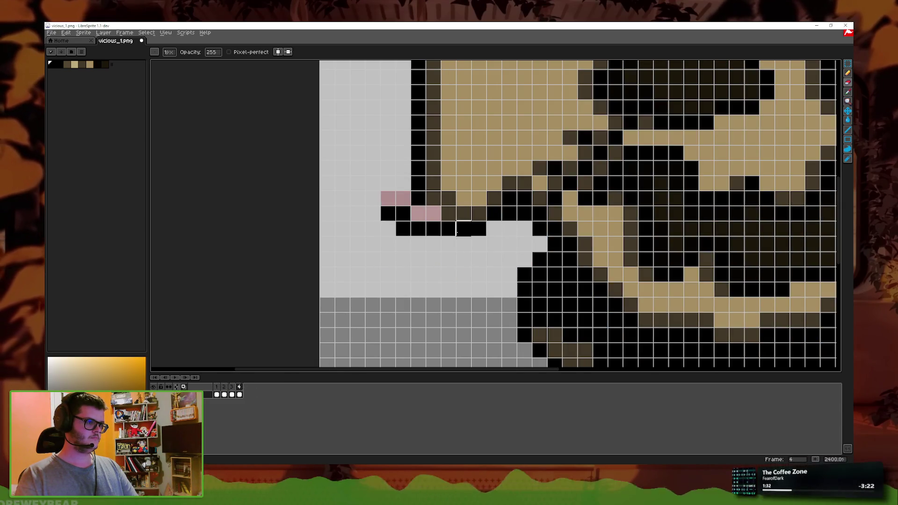
key("4")
key("ctrl+z")
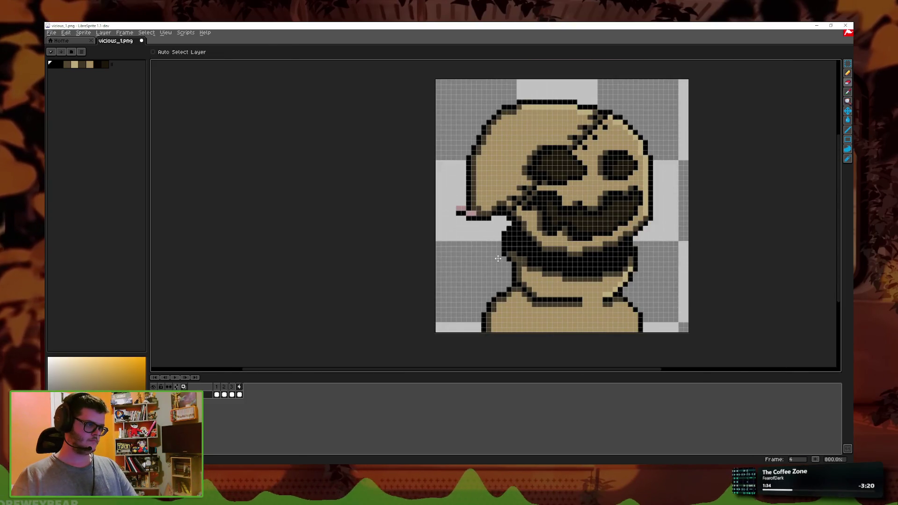
key("6")
Step: Redo removing the pink pixels left of the outline and recheck frames 2 and 3
key("i")
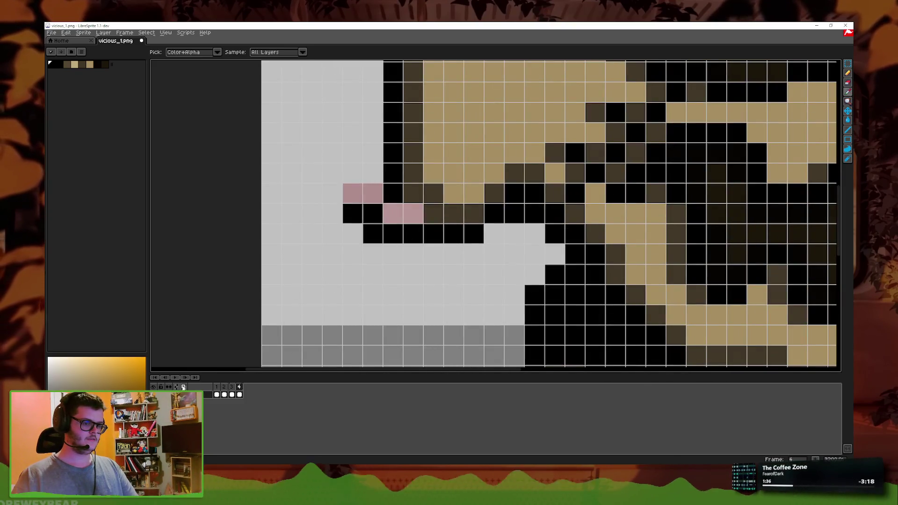
key("ctrl+y")
key("b")
key("Left")
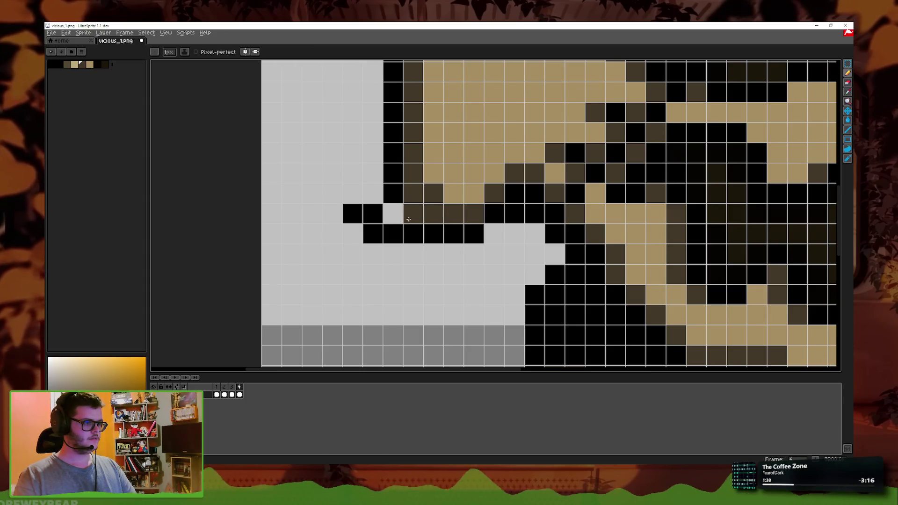
key("Left")
key("4")
key("Right")
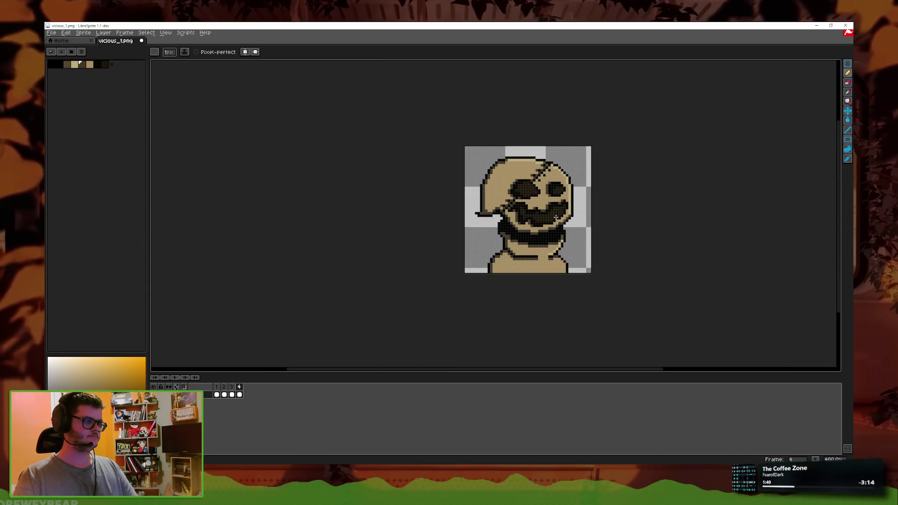
scroll(521, 214, "up", 2)
left_click(848, 82)
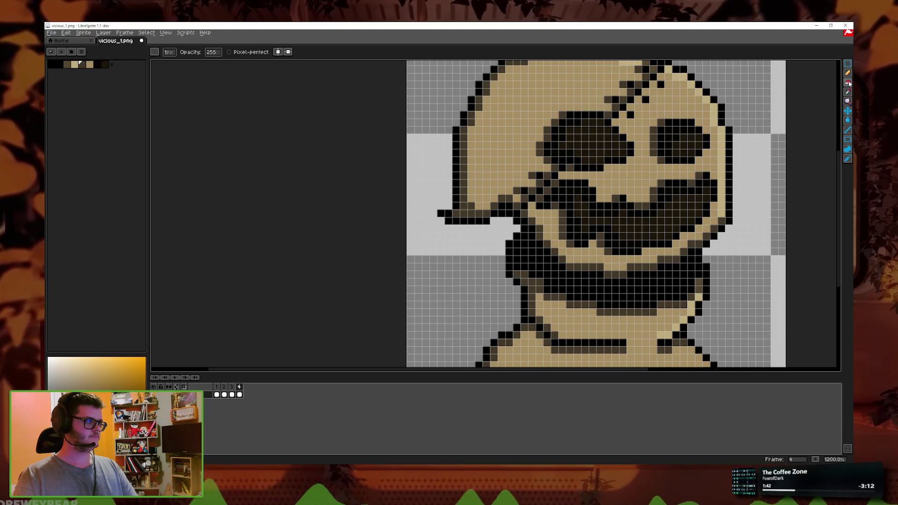
scroll(531, 252, "down", 6)
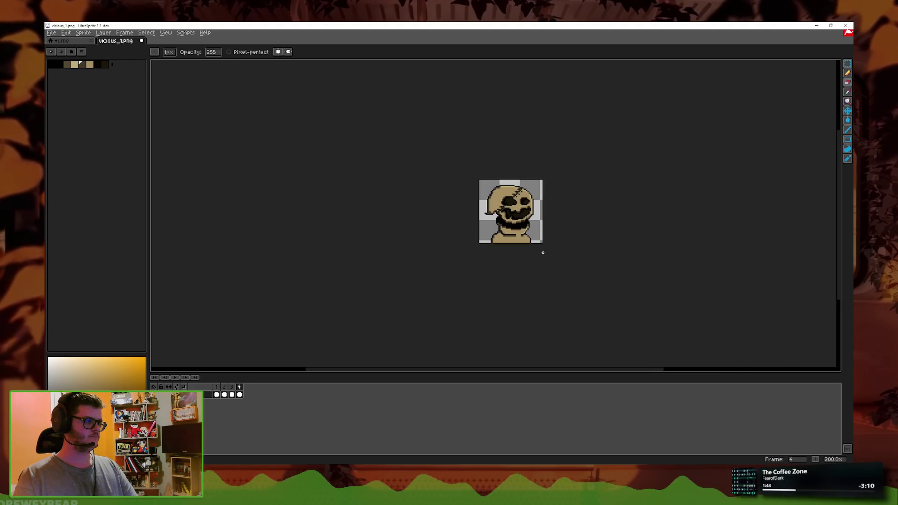
Step: Review the frames and save vicious_1.png, confirming the overwrite warning
key("Left")
key("Left")
key("Right")
key("Right")
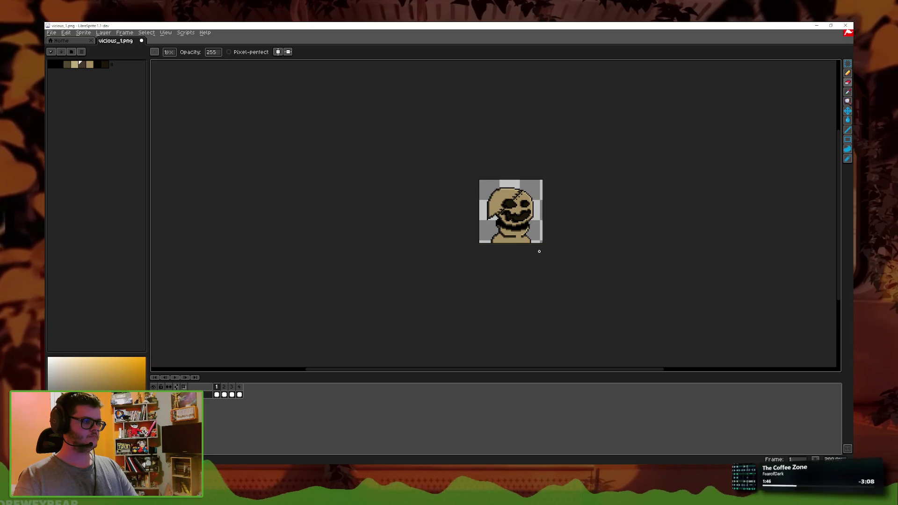
key("Right")
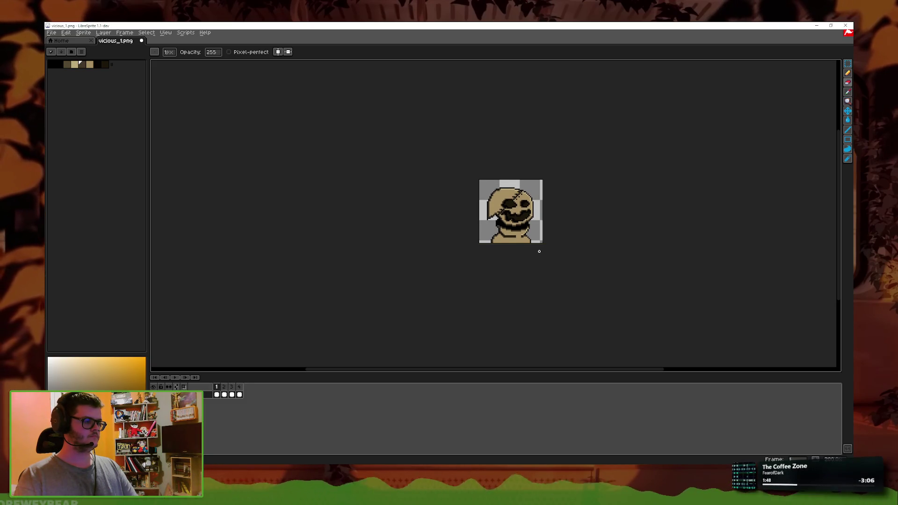
scroll(493, 213, "up", 3)
key("v")
key("ctrl+s")
key("Return")
key("b")
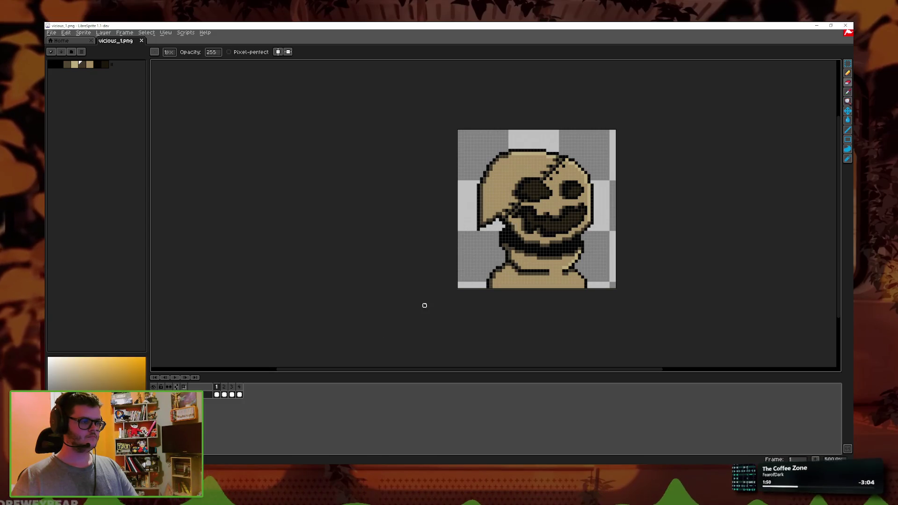
Step: Drag vicious_hurt.png from File Explorer into LibreSprite, then switch back to Godot
key("alt+Tab")
left_click_drag(421, 220, 727, 258)
scroll(634, 263, "up", 3)
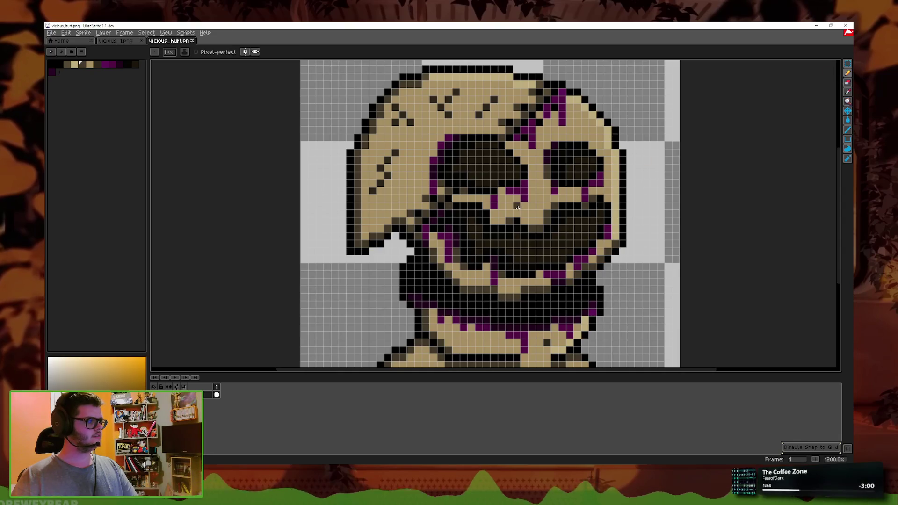
key("v")
key("ctrl+z")
key("b")
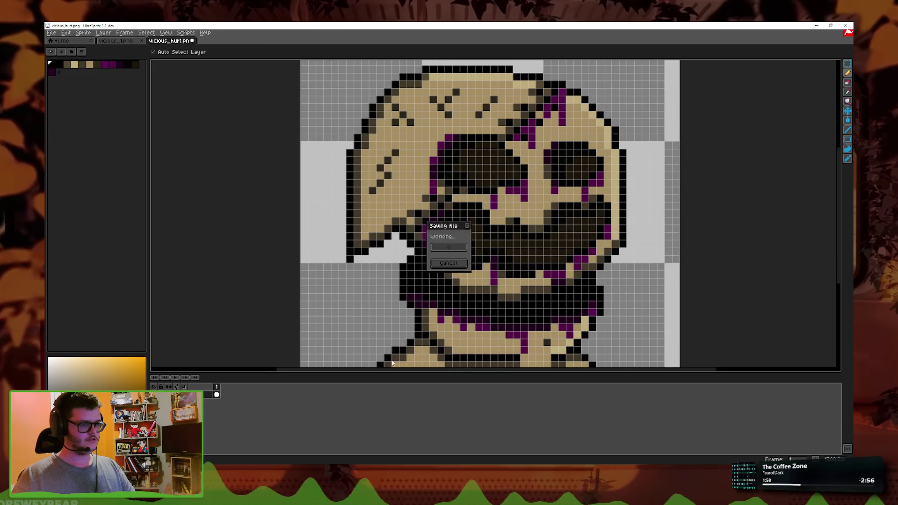
key("alt+Tab")
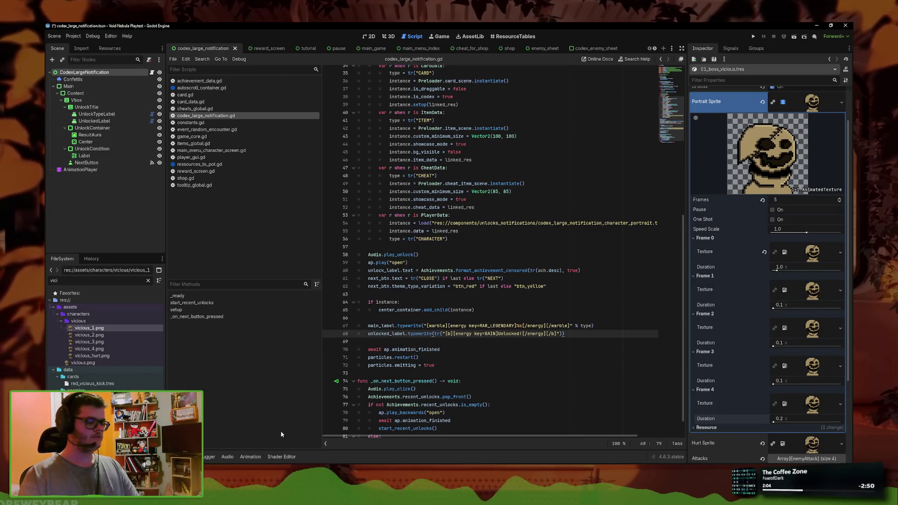
Step: Return to LibreSprite and bring up File Explorer on the assets/characters folder
key("alt+Tab")
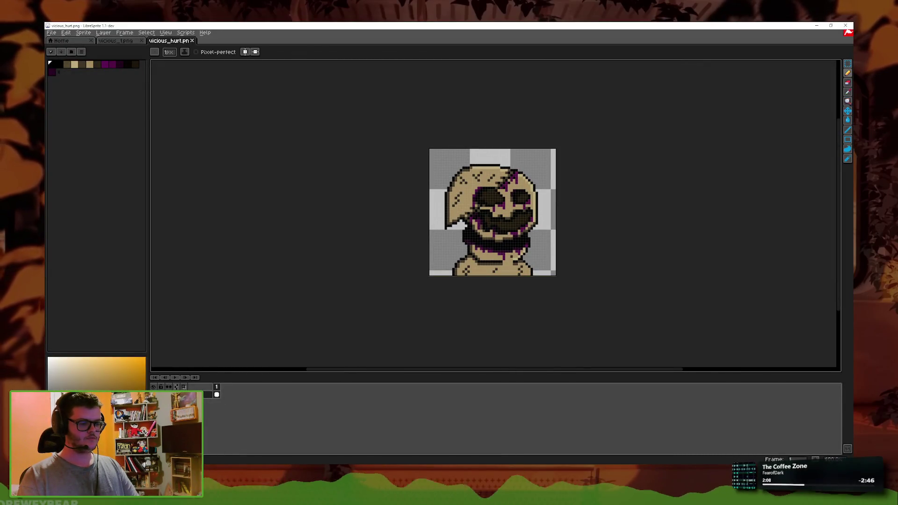
key("alt+Tab")
key("alt+Up")
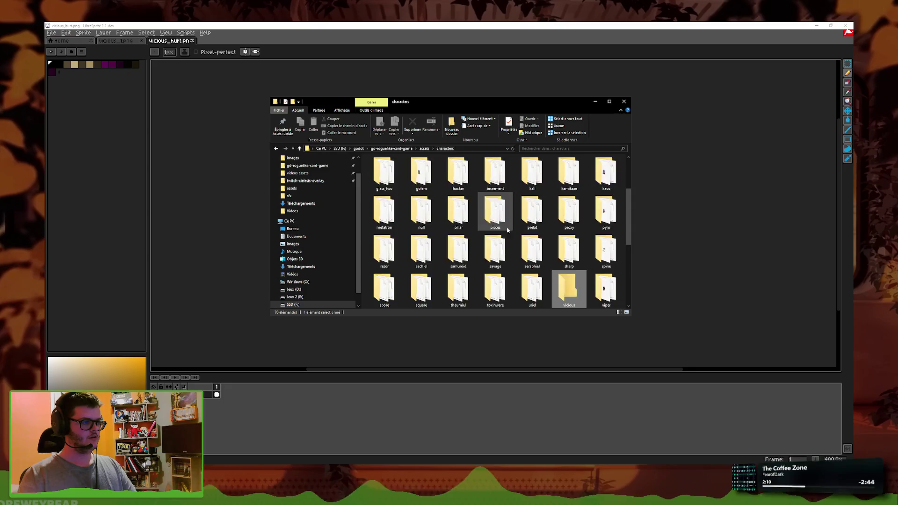
Step: Select vicious.png, karat.png and newbie.png in the characters folder, clear the selection, and close Explorer
scroll(514, 262, "down", 5)
left_click(567, 290)
key("Delete")
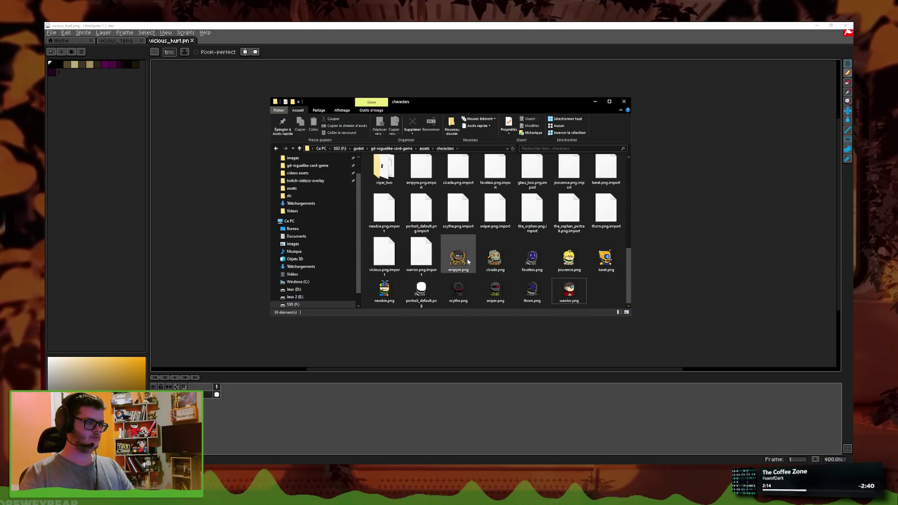
left_click(619, 259)
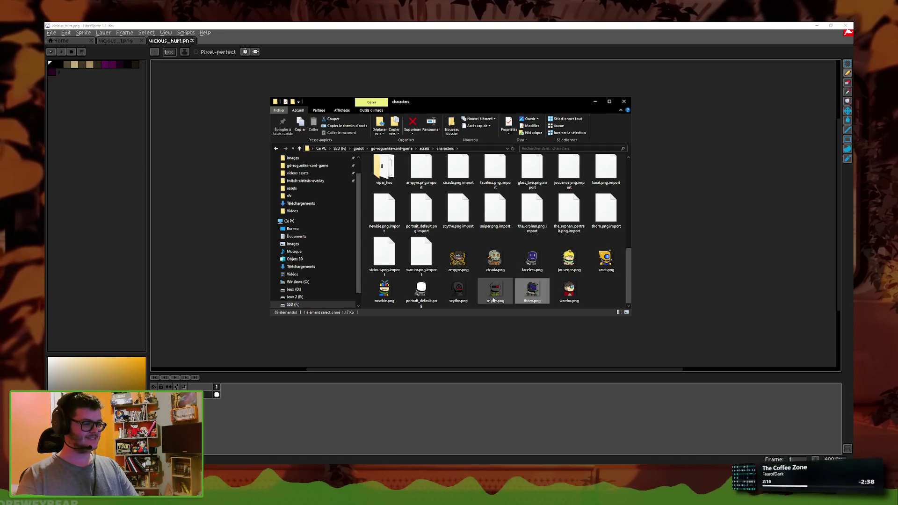
left_click(384, 291)
left_click(607, 299)
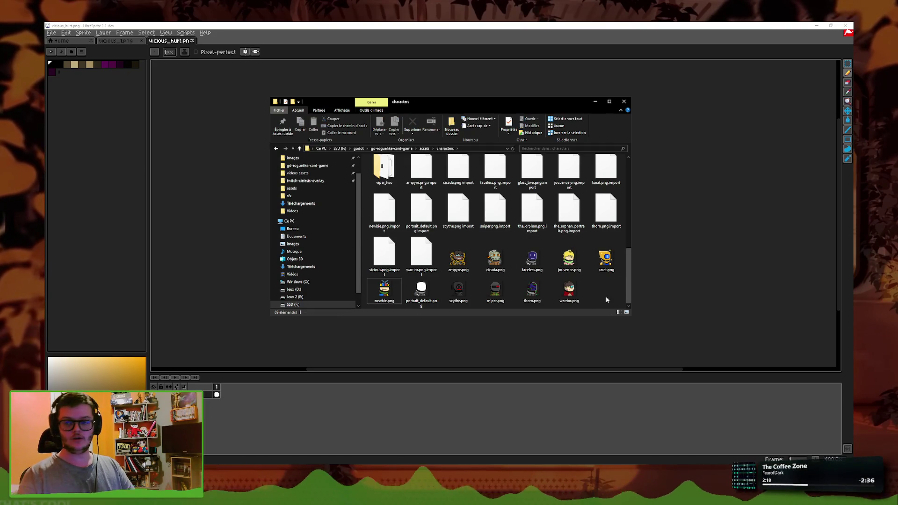
left_click(624, 102)
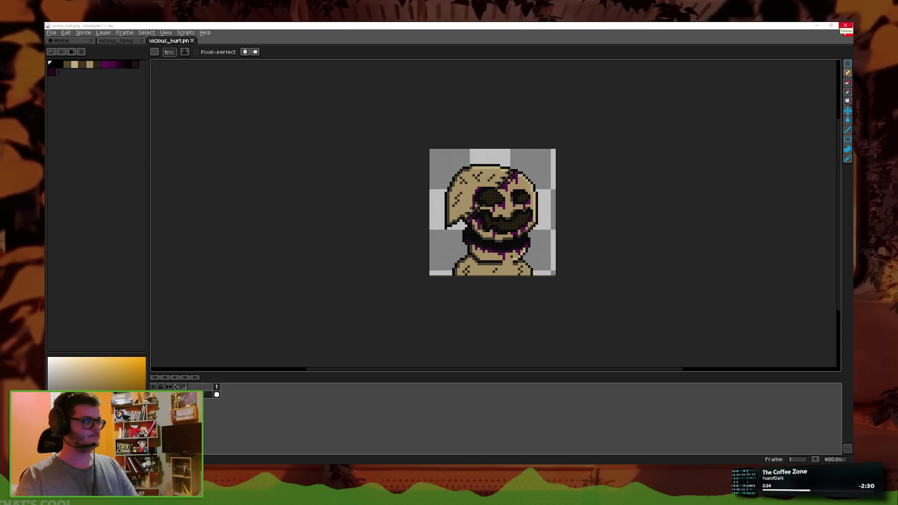
Step: Close LibreSprite and return to the script in the Godot editor
left_click(846, 26)
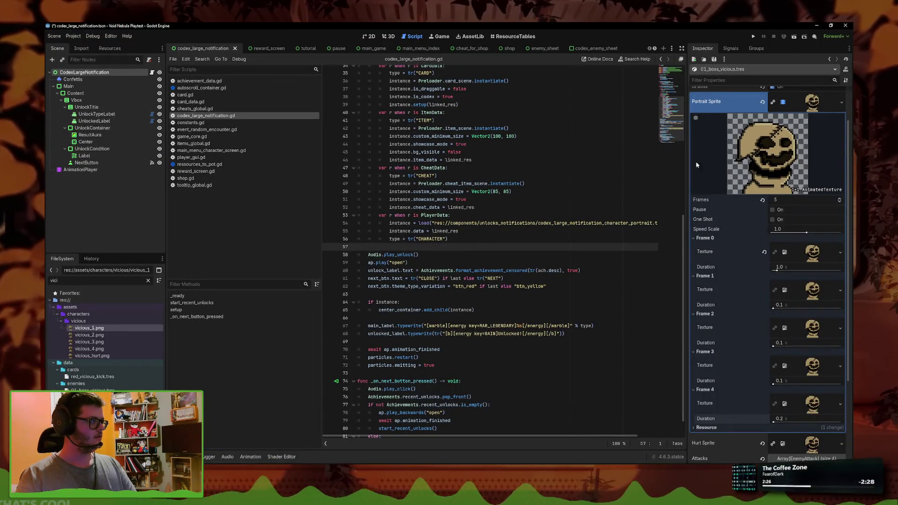
left_click(559, 271)
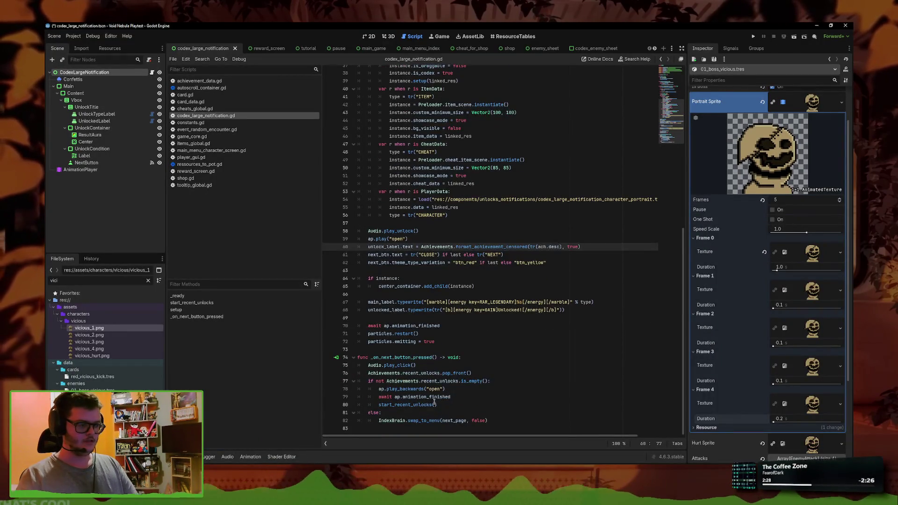
left_click(472, 397)
scroll(474, 365, "up", 3)
scroll(474, 364, "up", 5)
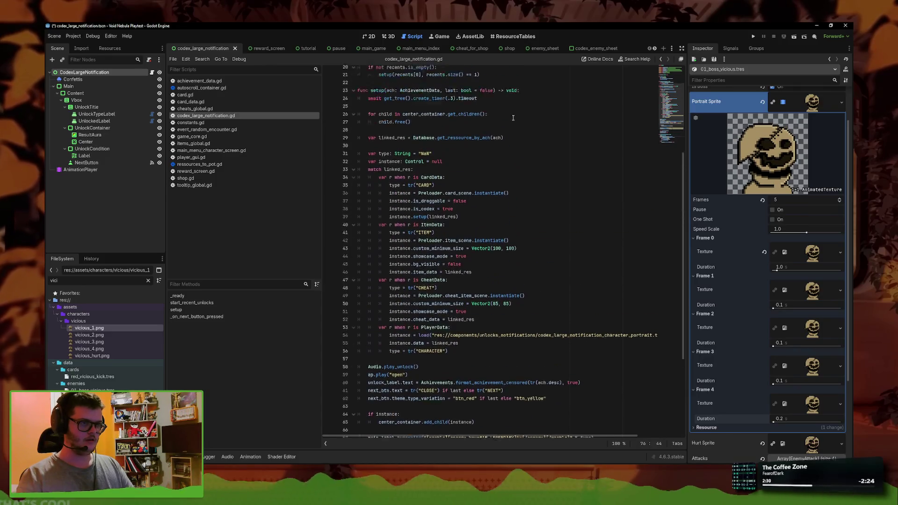
Step: Quit to the Project List from the Project menu, choosing Save & Quit
left_click(73, 36)
left_click(95, 123)
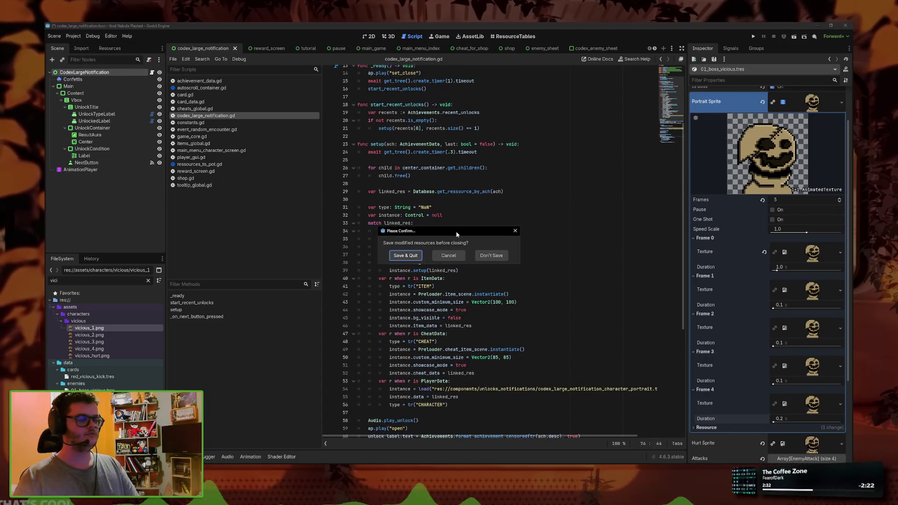
left_click(405, 255)
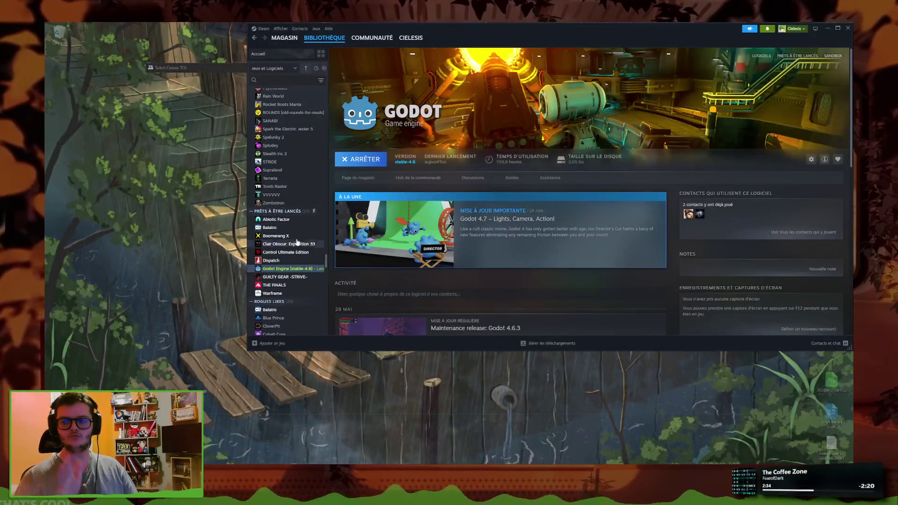
Step: Open the Twitch Cielesis TCG project from the Godot Project Manager list
double_click(351, 180)
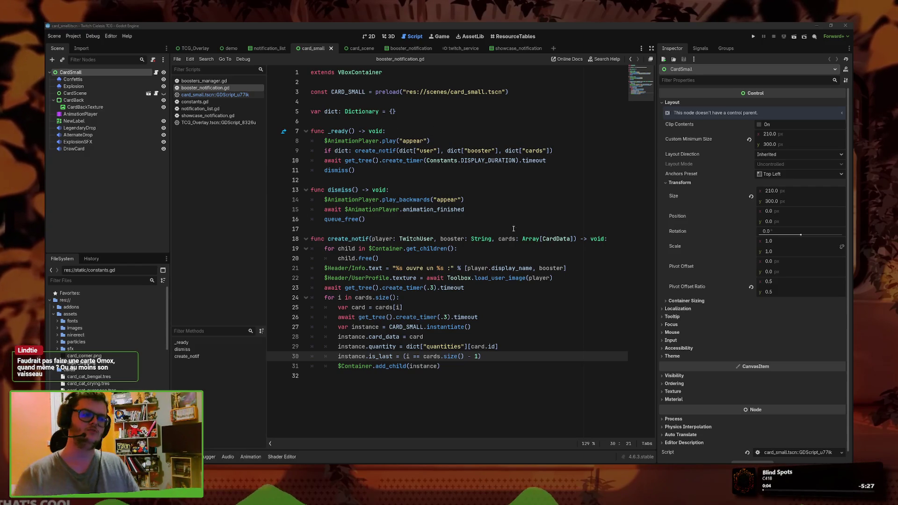
Step: Look over booster_notification.gd around line 23, then open notification_list.gd
left_click(464, 266)
left_click(527, 284)
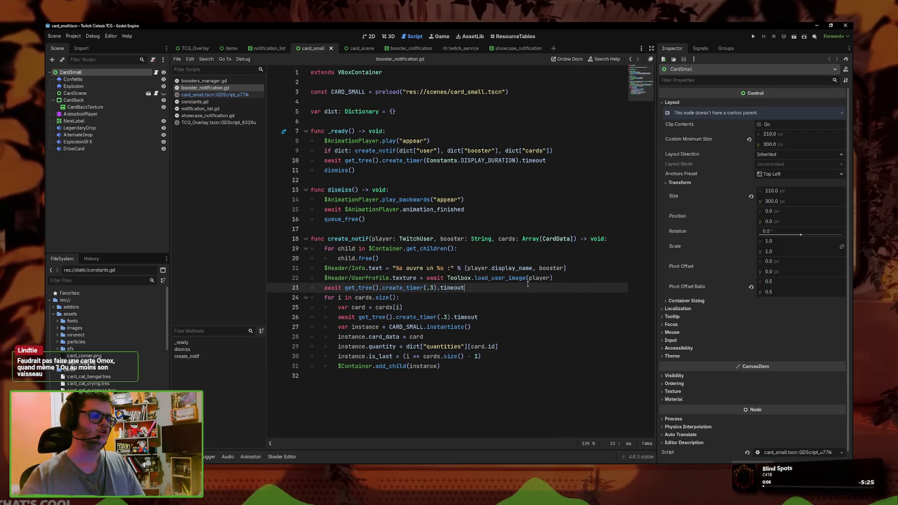
key("Down")
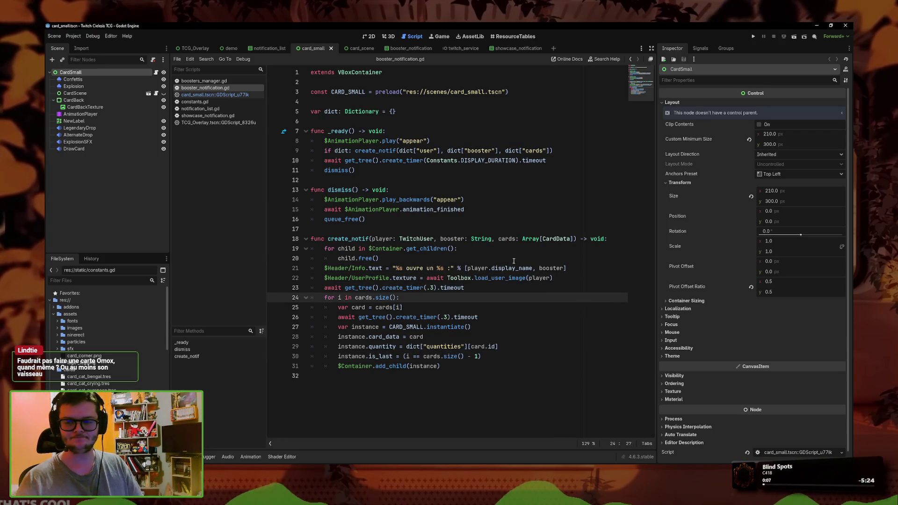
key("Up")
key("Down")
key("Up")
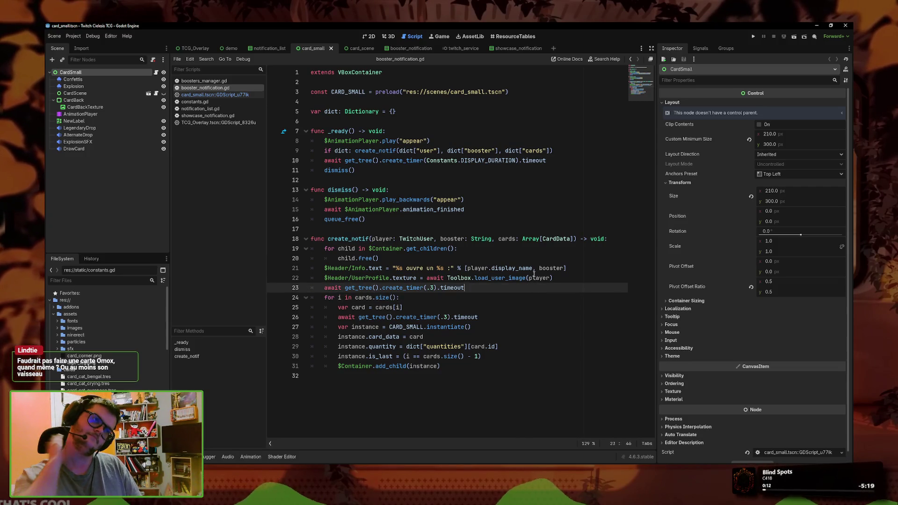
left_click(201, 109)
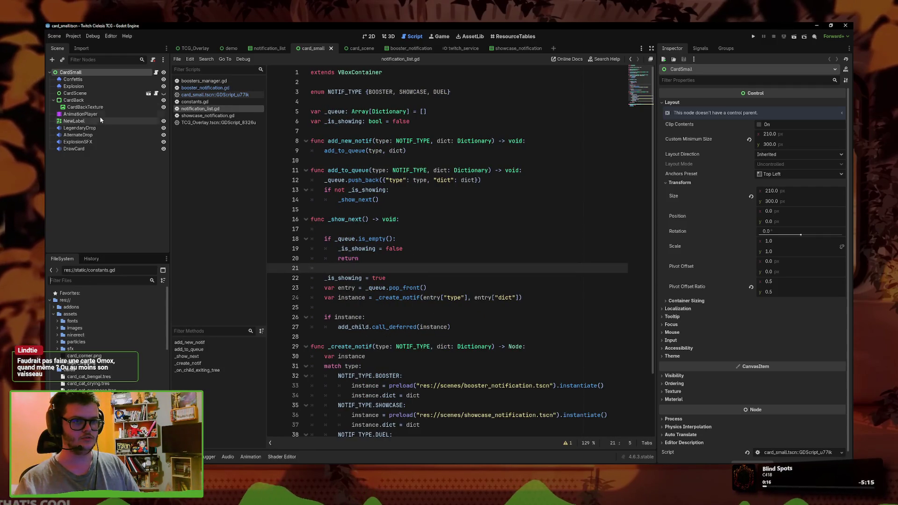
Step: In the TCG_Overlay scene, set TwitchCommandShowcase's Args Max to 3 in the Inspector
left_click(195, 49)
left_click(115, 114)
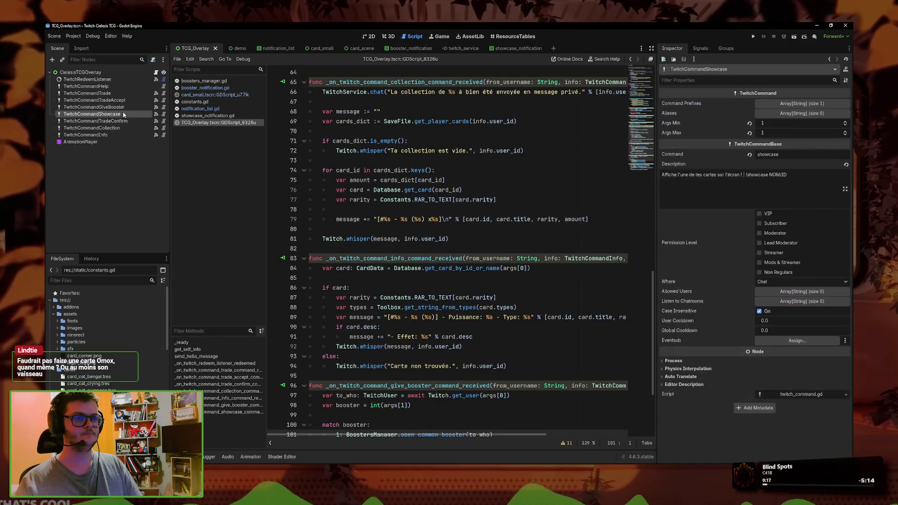
left_click(803, 189)
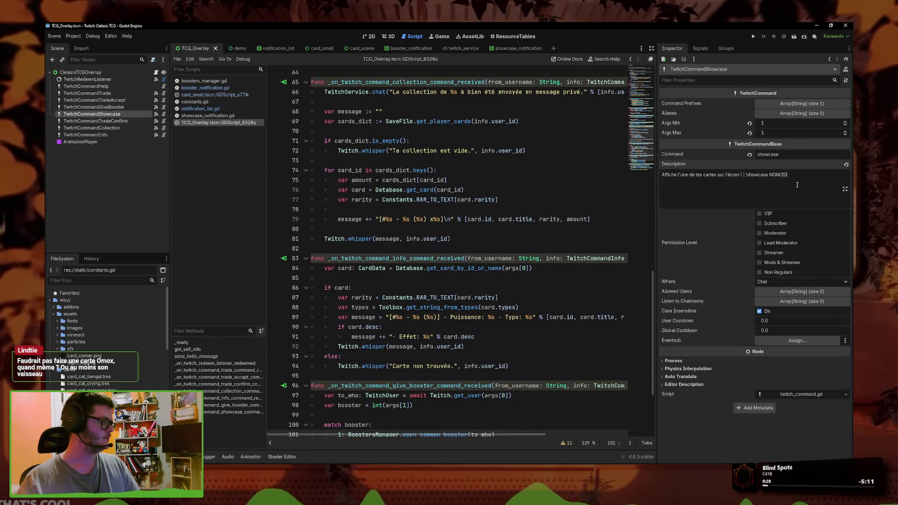
left_click(845, 132)
left_click(845, 131)
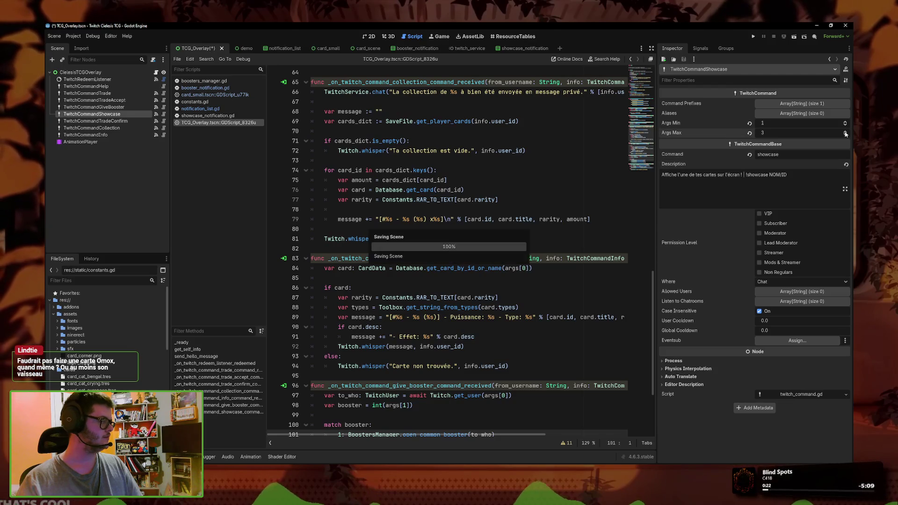
scroll(650, 164, "down", 3)
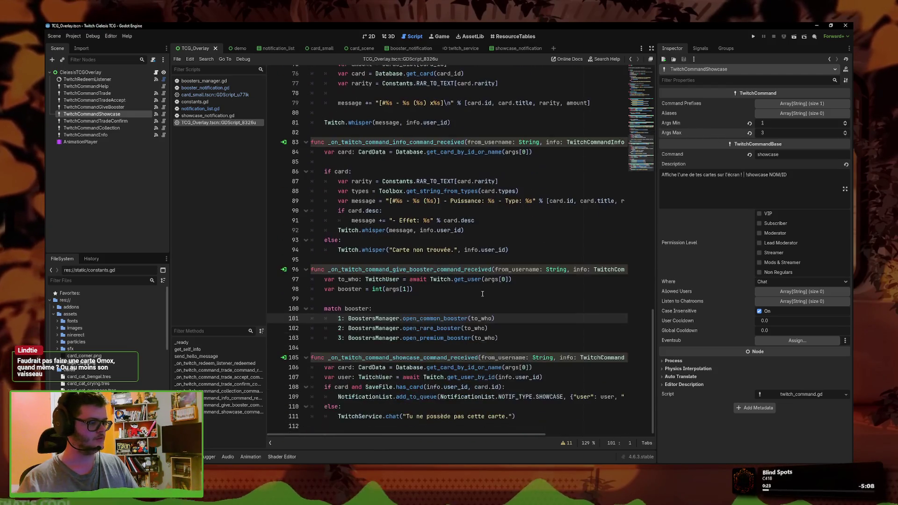
Step: Delete the single "card": card entry on line 109 of the showcase handler
left_click(555, 398)
key("Down")
key("Down")
key("Up")
key("Up")
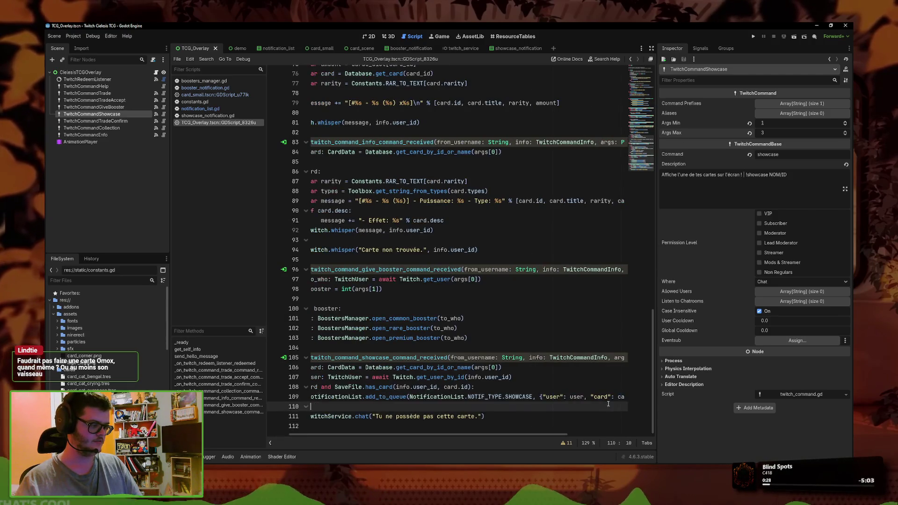
key("End")
key("Down")
left_click_drag(591, 396, 615, 396)
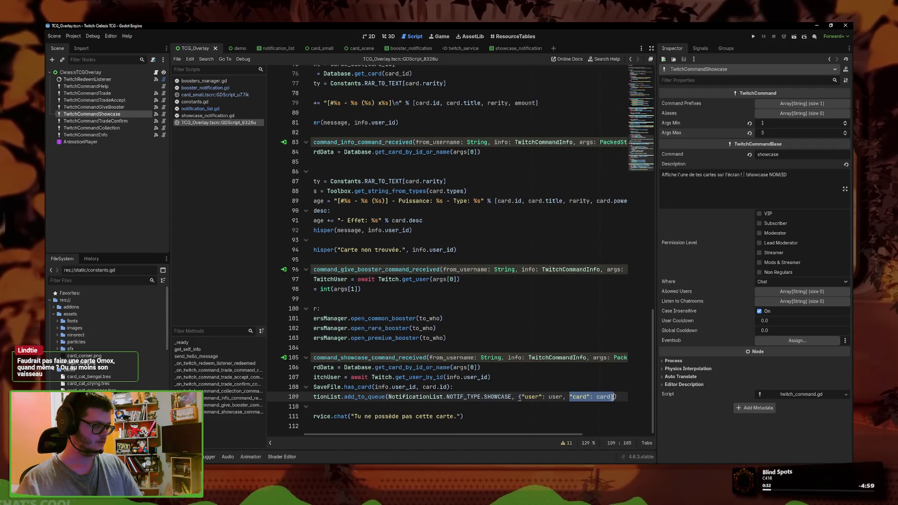
key("BackSpace")
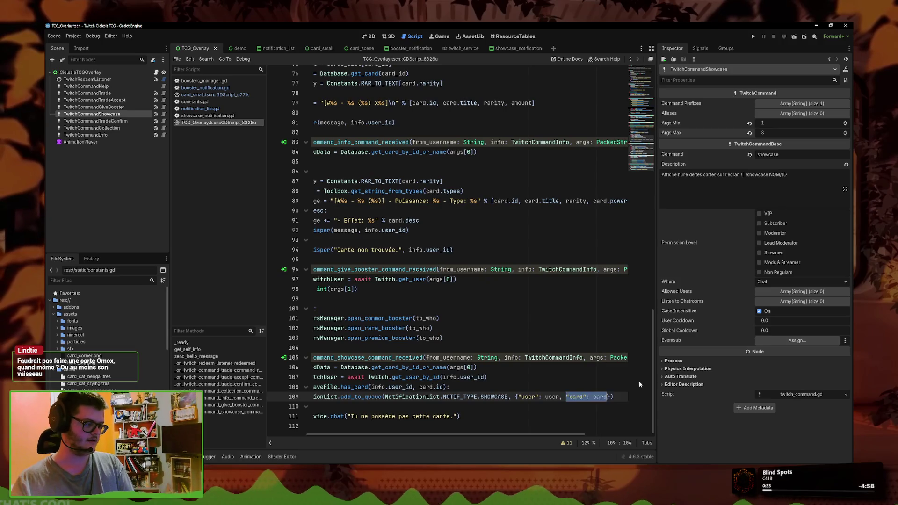
type("\"")
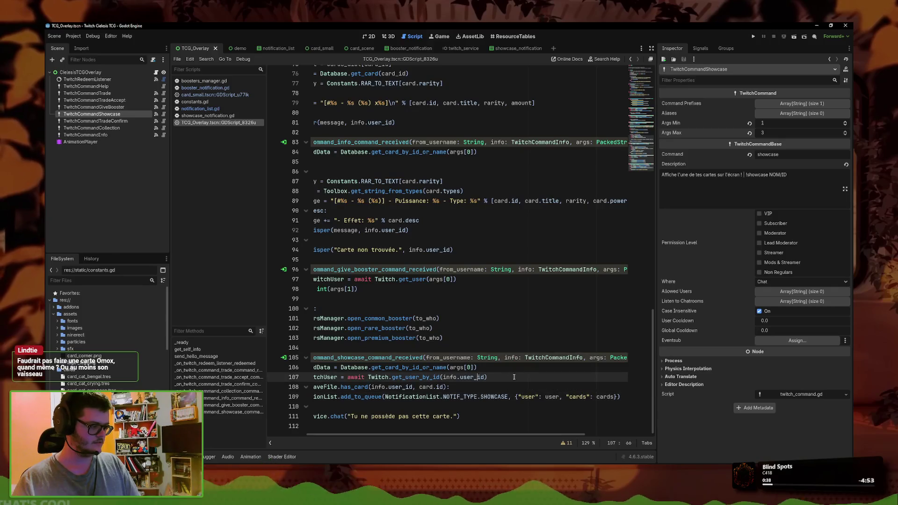
Step: Add a 'for arg in args:' loop after the user lookup line
left_click(292, 386)
left_click(555, 376)
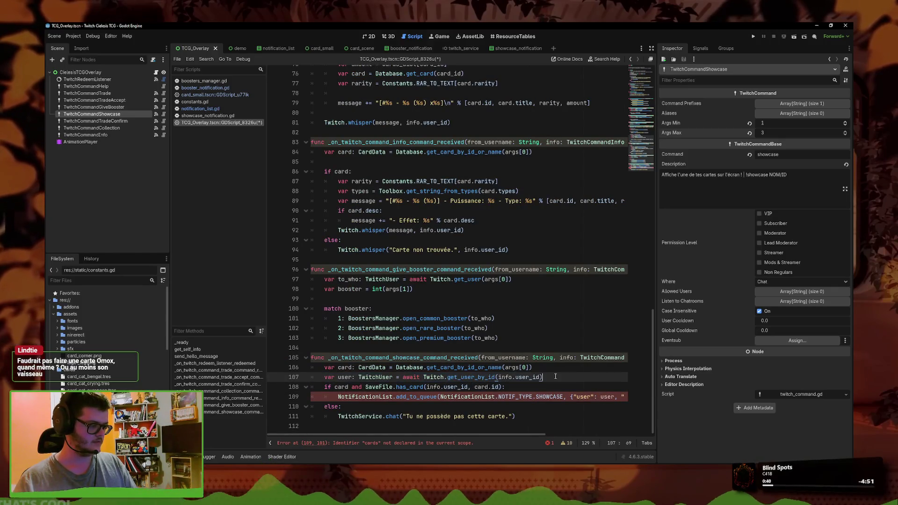
key("Return")
key("Return")
key("Up")
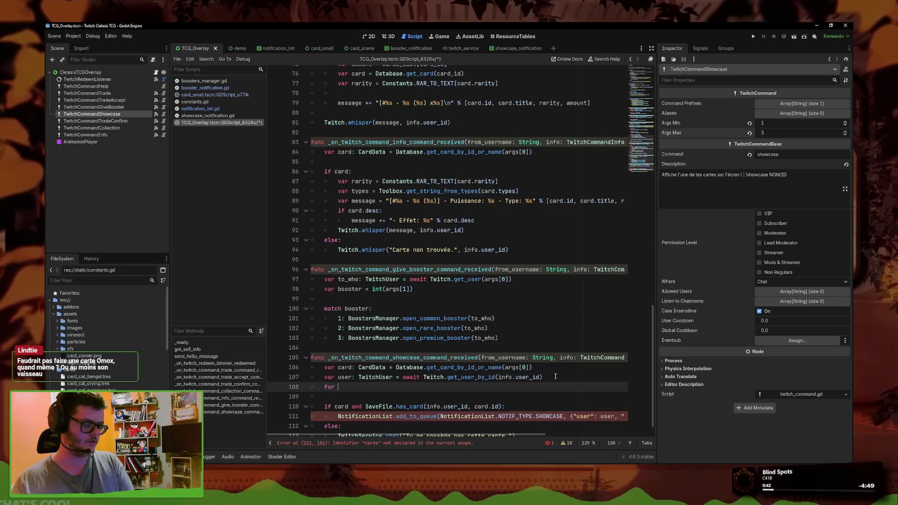
key("BackSpace")
key("BackSpace")
key("BackSpace")
type("card")
key("BackSpace")
key("BackSpace")
key("BackSpace")
type("arg in args")
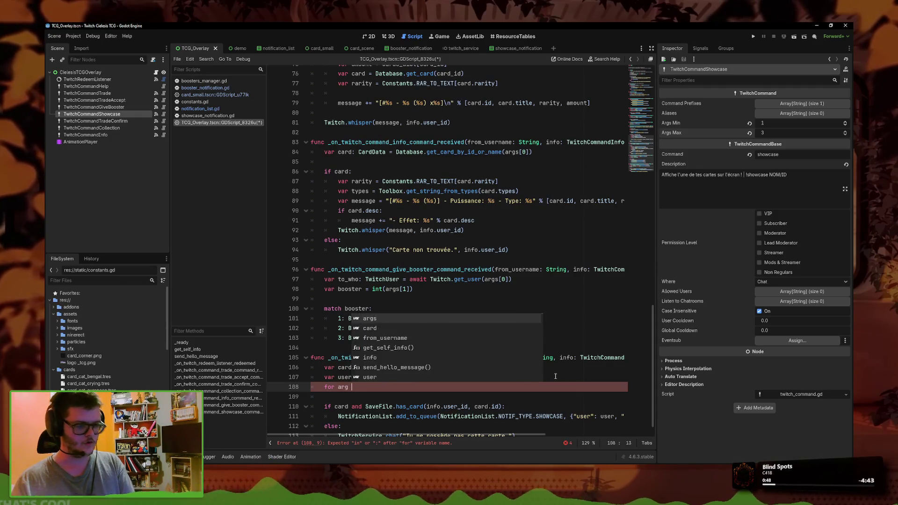
type(":")
key("Return")
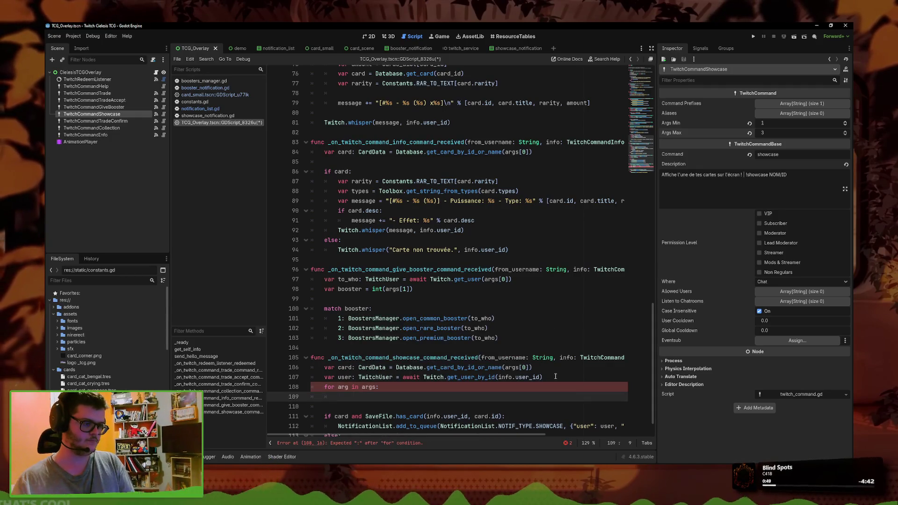
Step: Move the card lookup into the loop body and append it with cards.append(card)
left_click_drag(533, 367, 324, 368)
key("alt+Down")
key("alt+Down")
key("Tab")
key("Left")
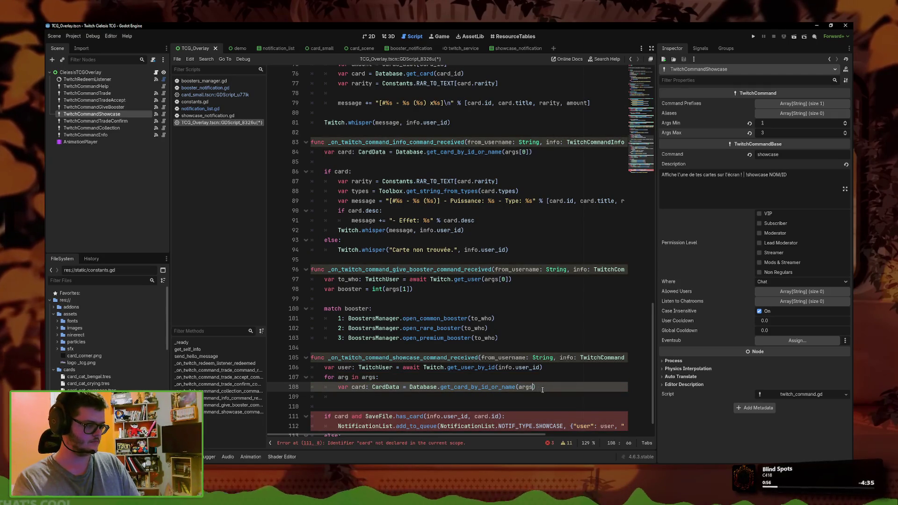
left_click(542, 387)
key("ctrl+s")
left_click(557, 388)
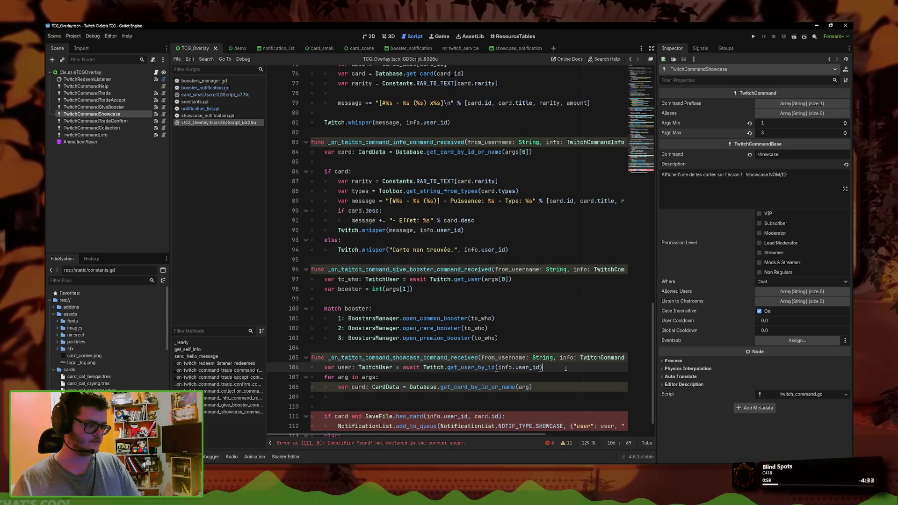
key("Return")
key("BackSpace")
type("cards.append")
type("(card)")
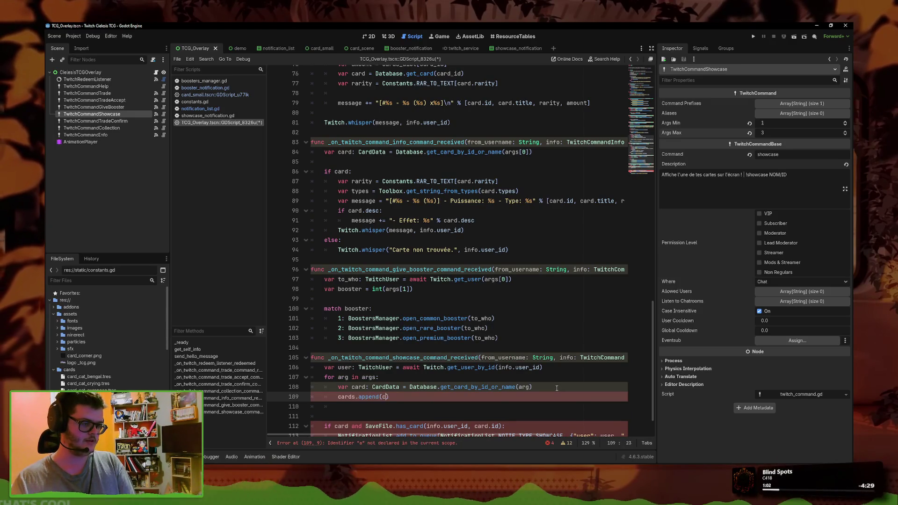
Step: Declare var cards: Array[CardData] = [] on a new line below the user lookup
left_click(564, 368)
key("Return")
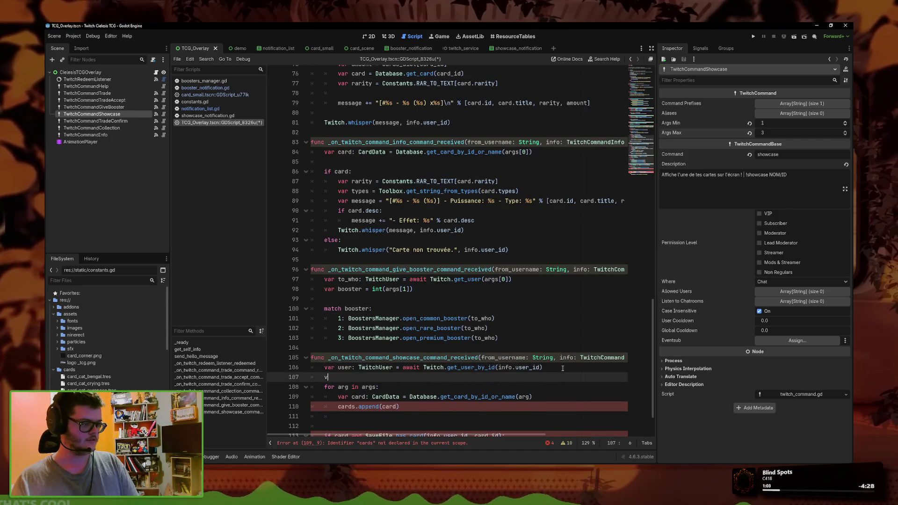
type("var cards")
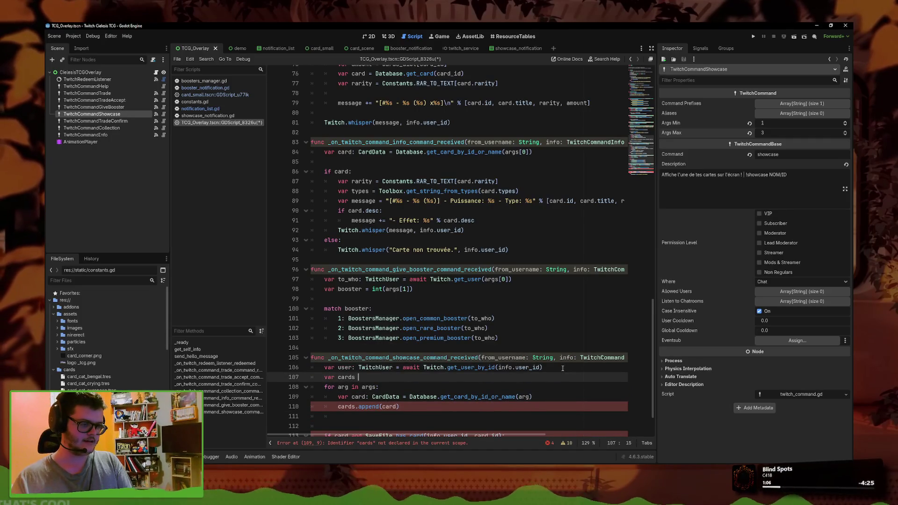
type("  Arra")
key("BackSpace")
key("BackSpace")
type("[a")
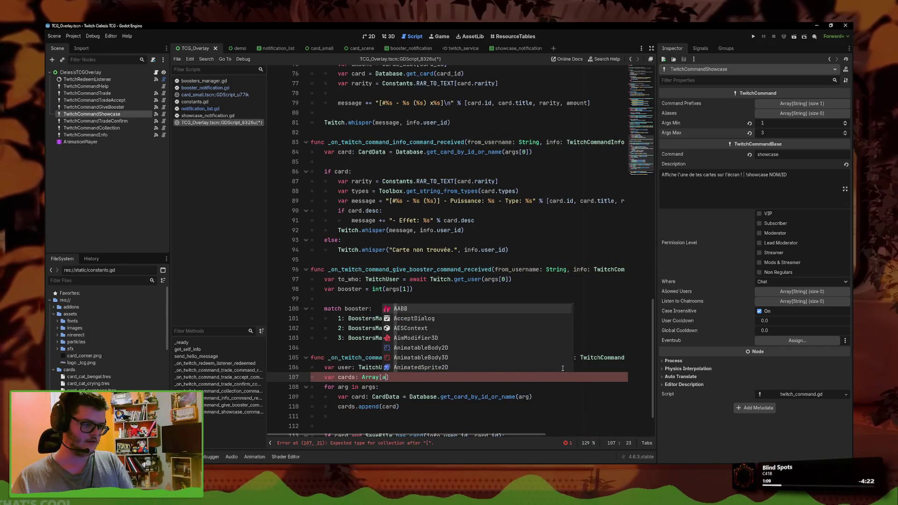
key("BackSpace")
type("CardData")
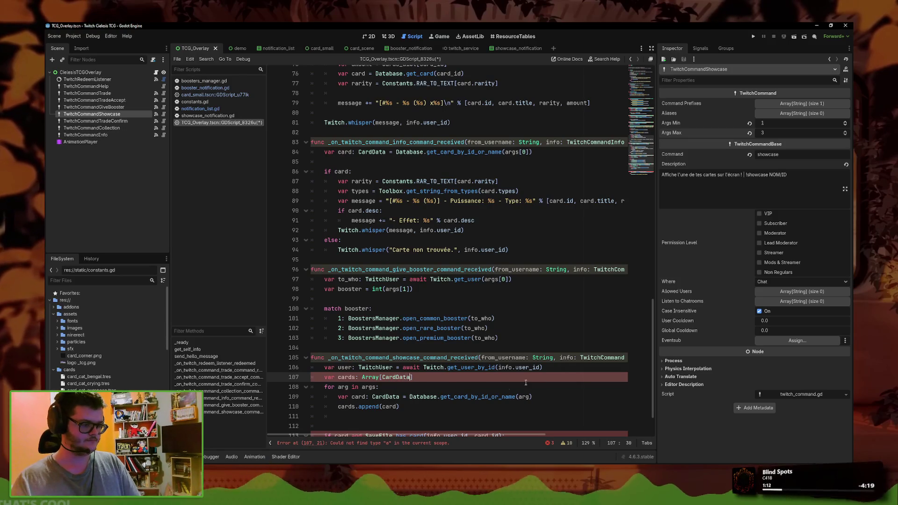
type("] = []")
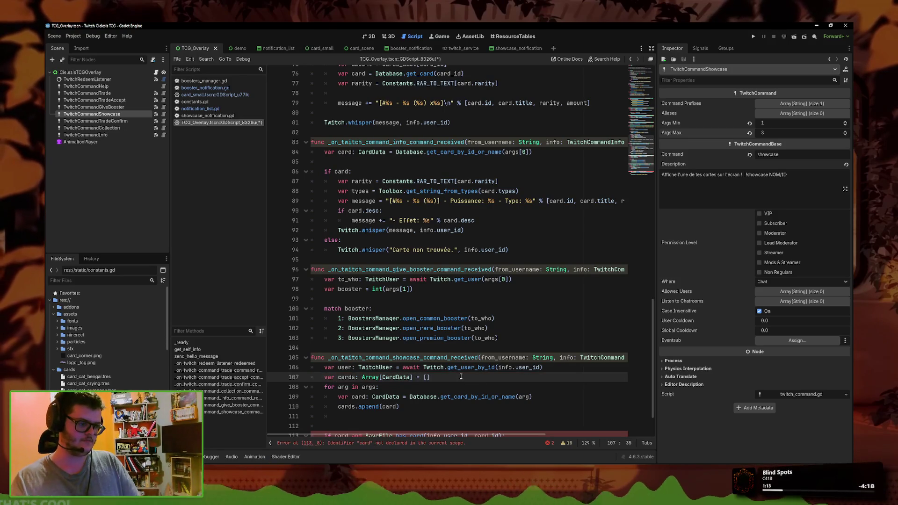
Step: Finish the declaration line, save, and remove the blank line before the ownership condition
key("End")
key("Return")
scroll(463, 377, "down", 2)
key("ctrl+s")
left_click(471, 377)
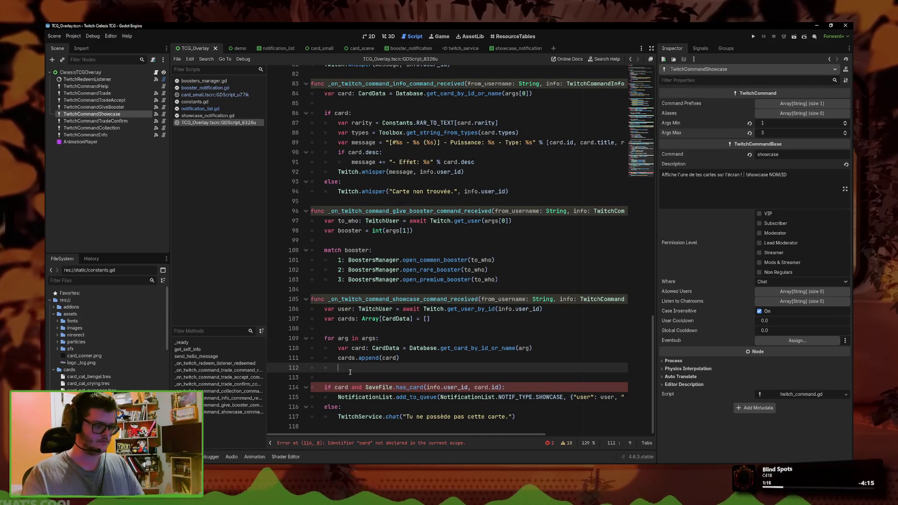
key("BackSpace")
left_click(348, 377)
type("s")
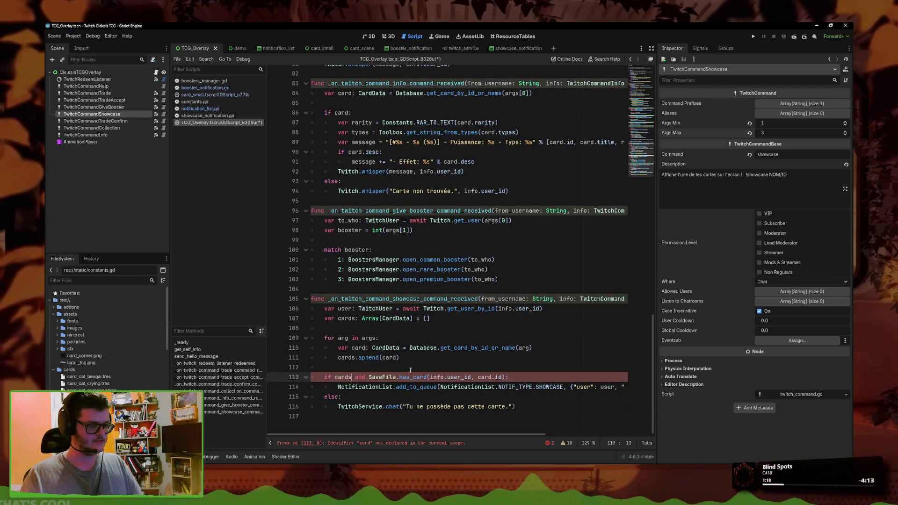
key("Escape")
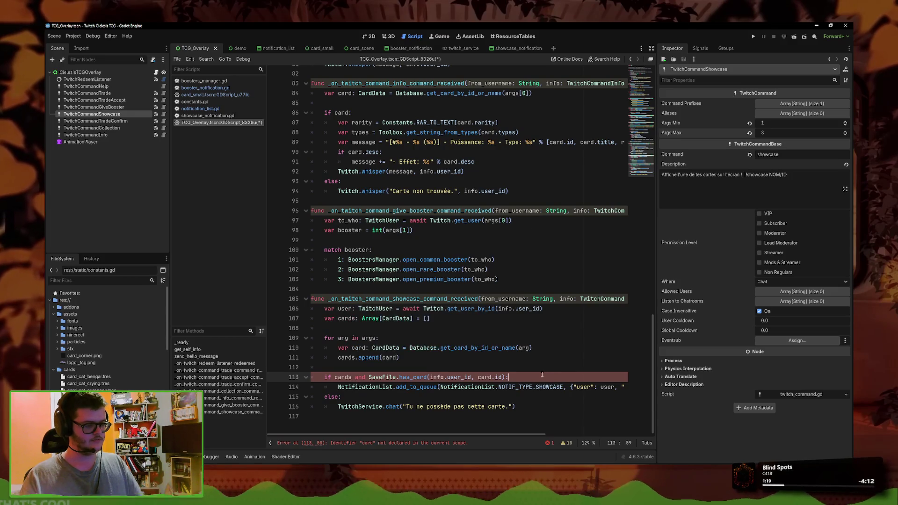
key("BackSpace")
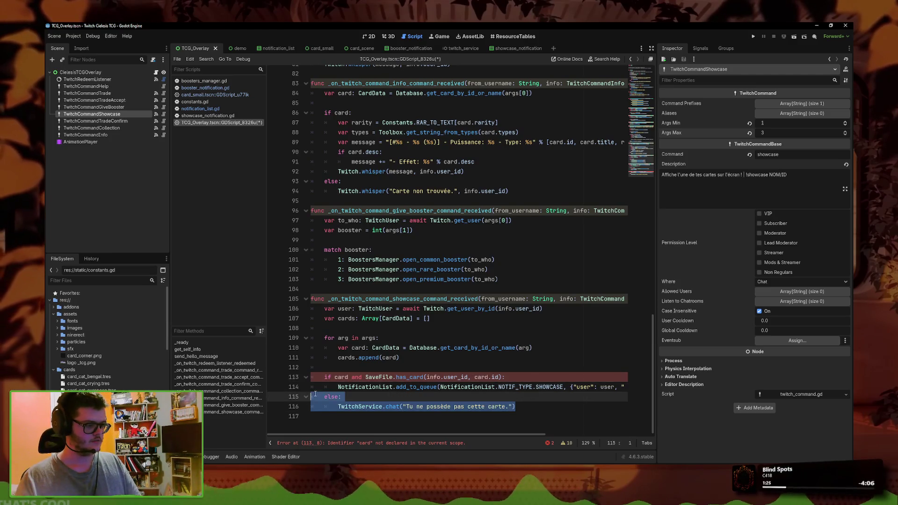
Step: Move the ownership condition into the for loop, right after the loop header
left_click(369, 357)
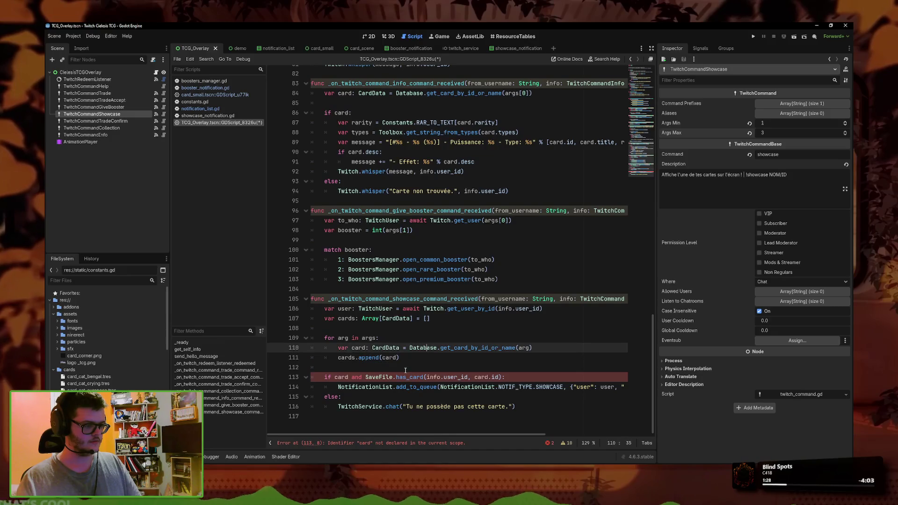
left_click(324, 372)
left_click_drag(325, 375, 503, 377)
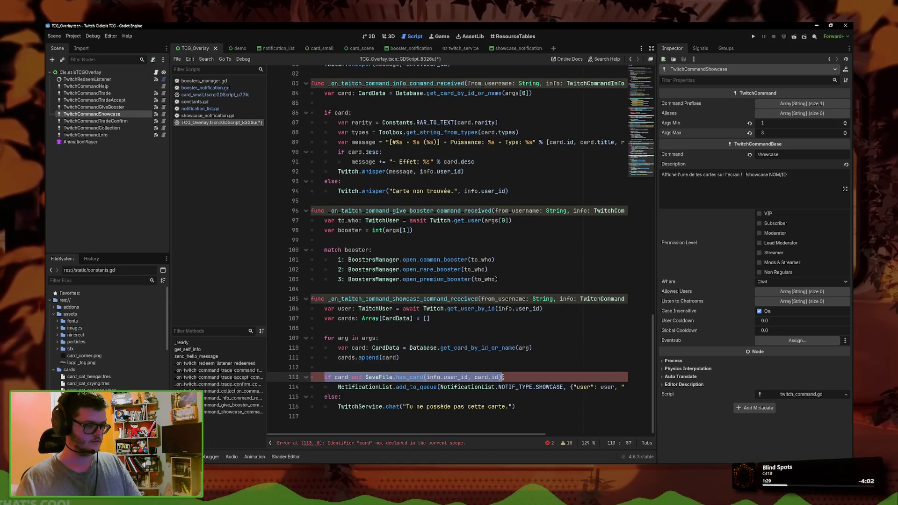
key("ctrl+x")
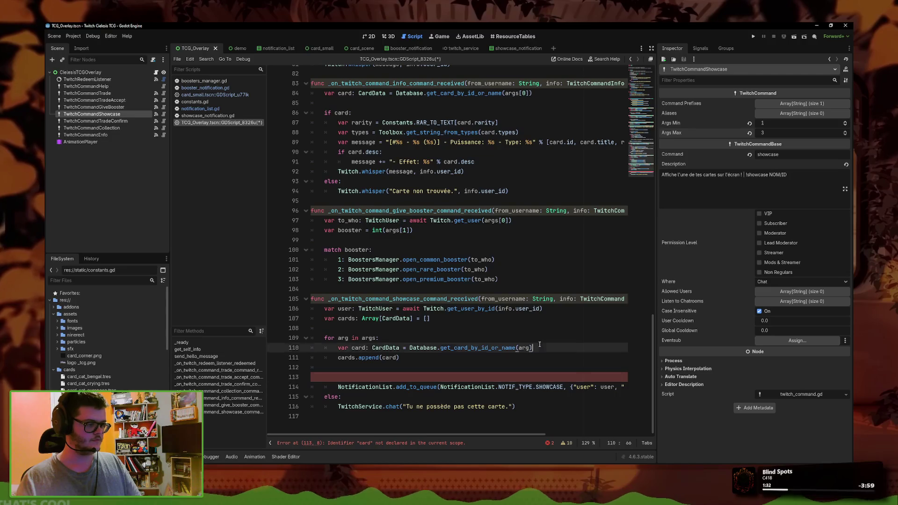
left_click(543, 337)
key("Return")
key("ctrl+v")
key("BackSpace")
Step: Indent the card lookup and append under the condition, and move the chat warning inside with a return
left_click_drag(400, 367, 311, 358)
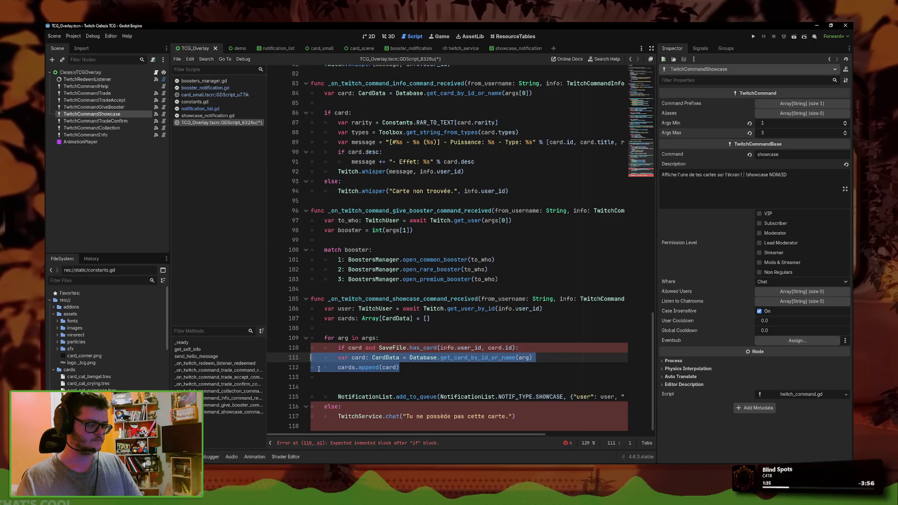
key("Tab")
left_click_drag(515, 416, 339, 417)
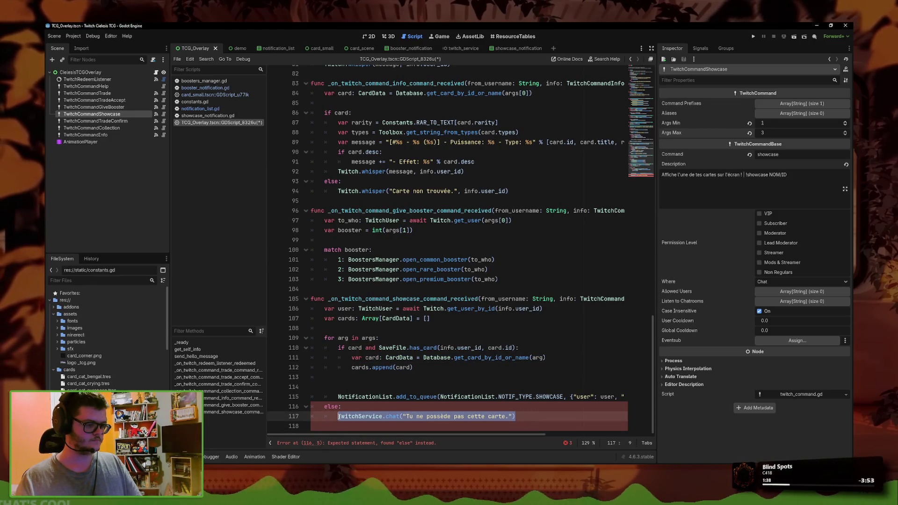
key("ctrl+x")
left_click(382, 377)
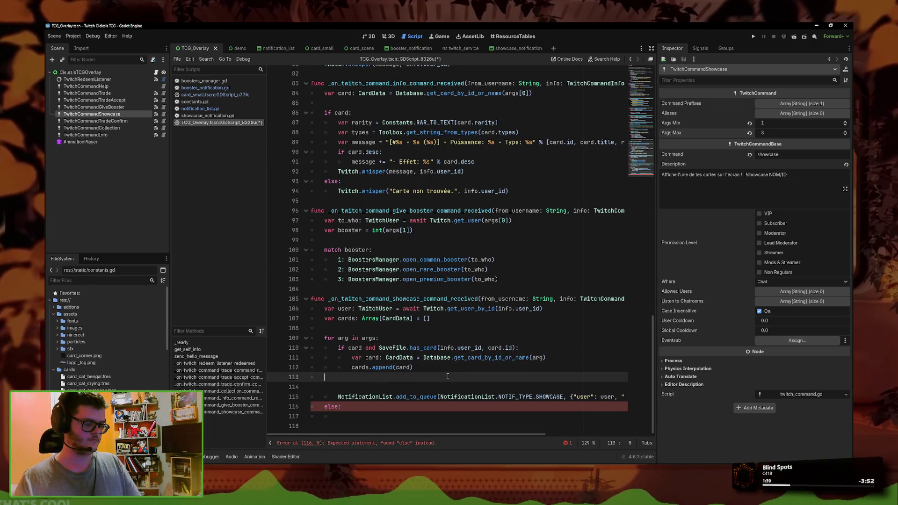
key("ctrl+v")
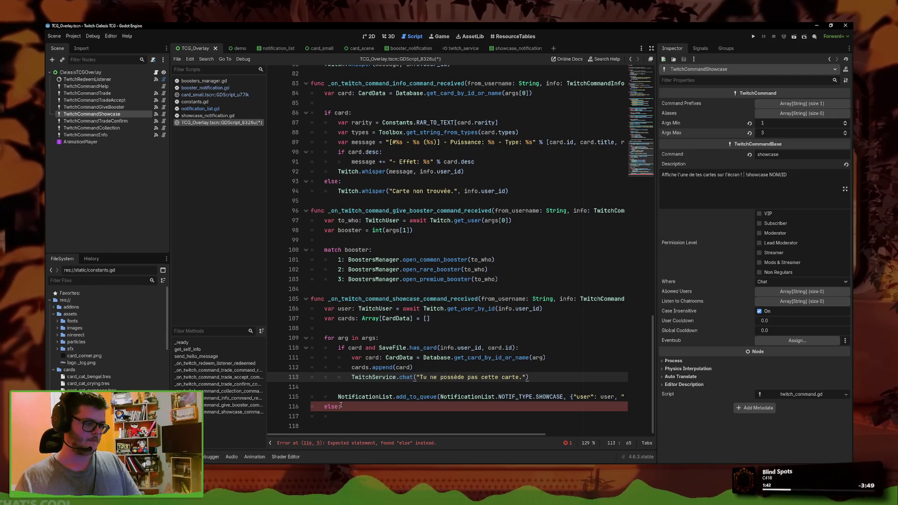
key("Return")
type("retu")
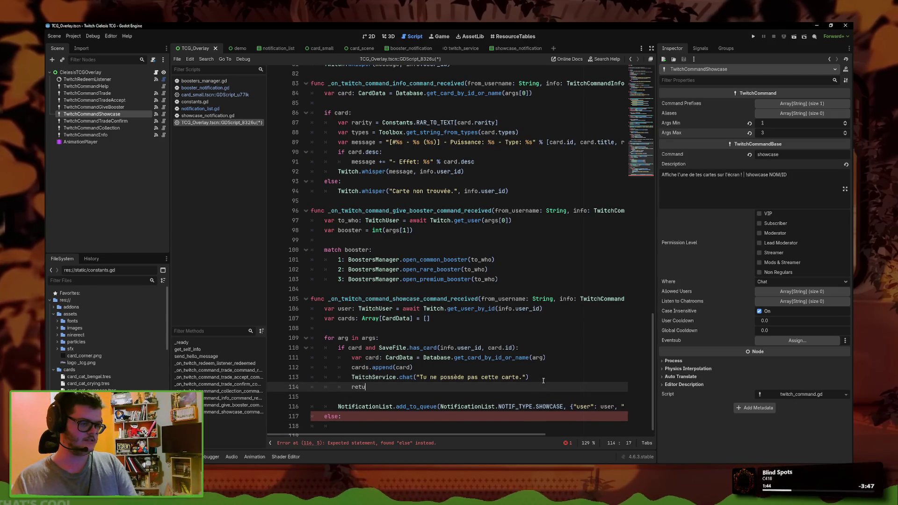
Step: Delete the leftover else, unindent the notification call, and move the card lookup above the condition
left_click(345, 425)
key("BackSpace")
key("BackSpace")
key("BackSpace")
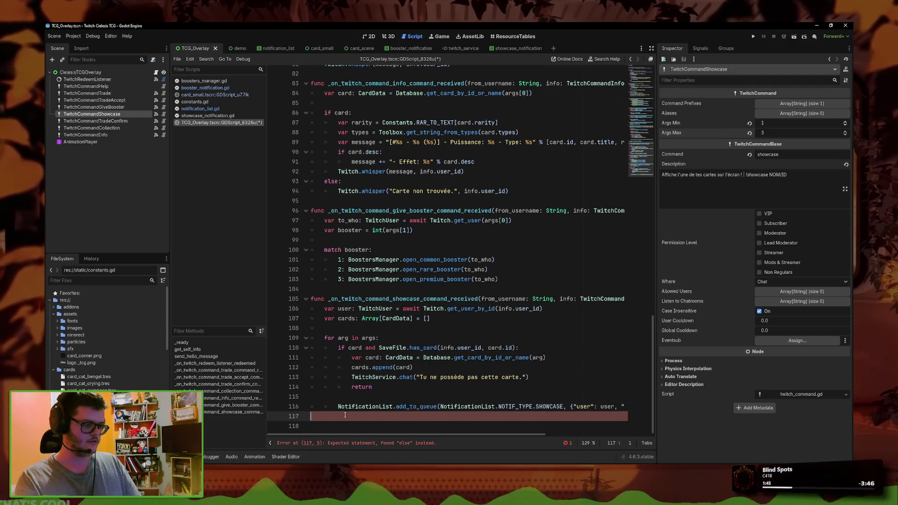
left_click_drag(413, 416, 251, 410)
key("shift+Tab")
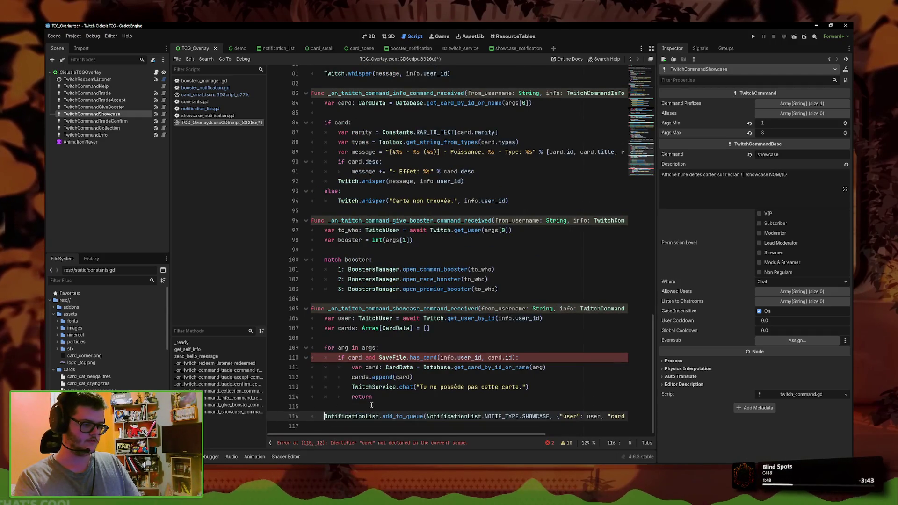
left_click(374, 397)
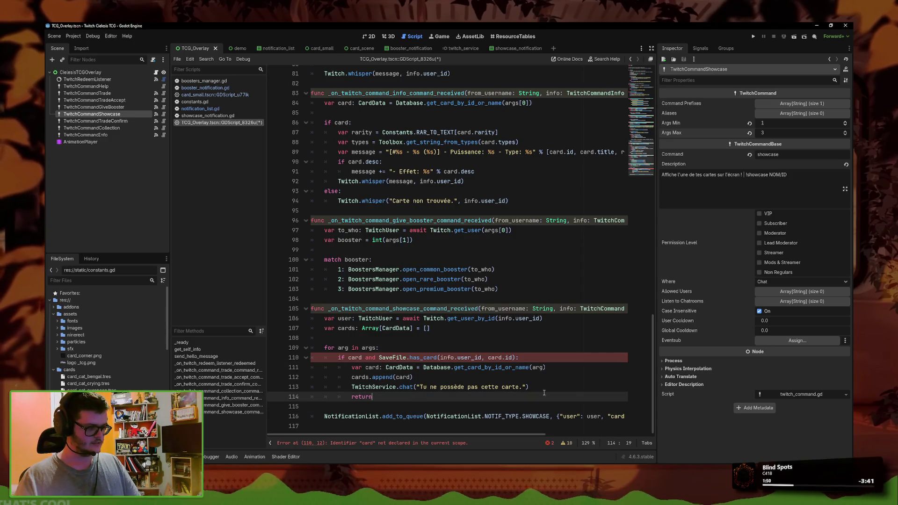
left_click(521, 357)
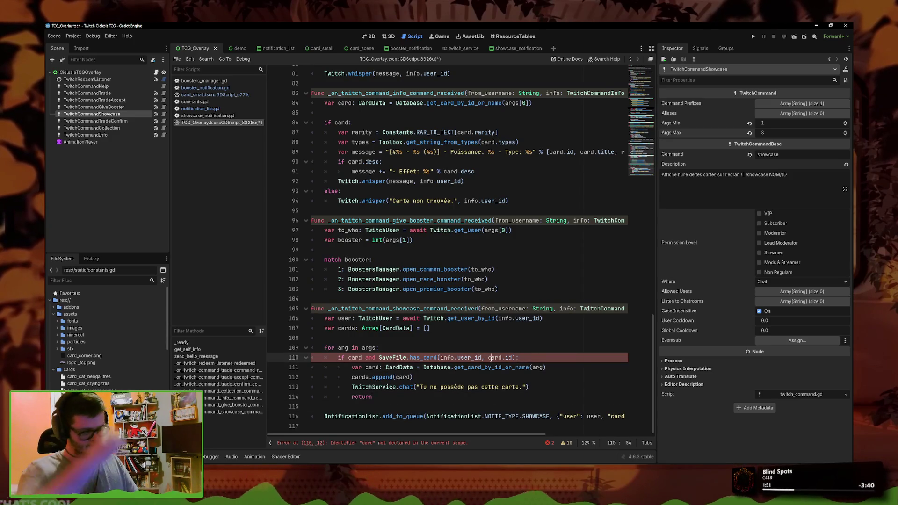
key("alt+Down")
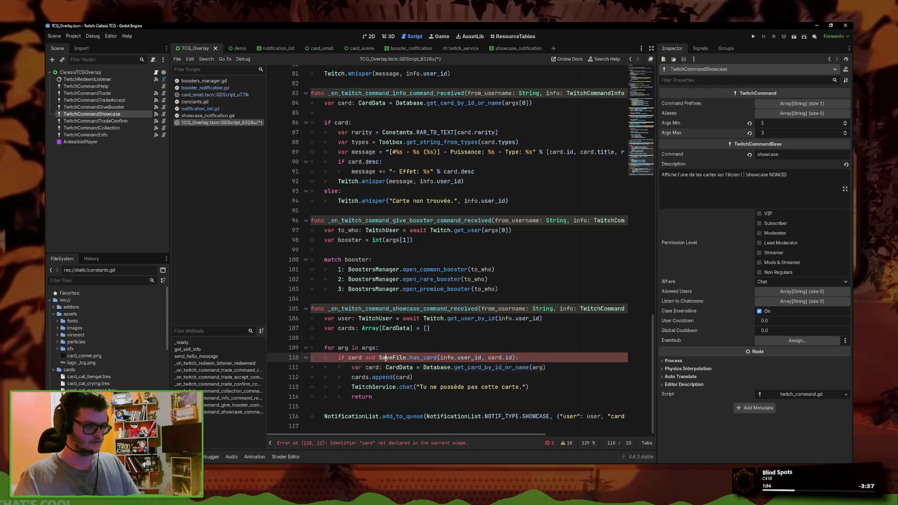
left_click(383, 364)
left_click(383, 360)
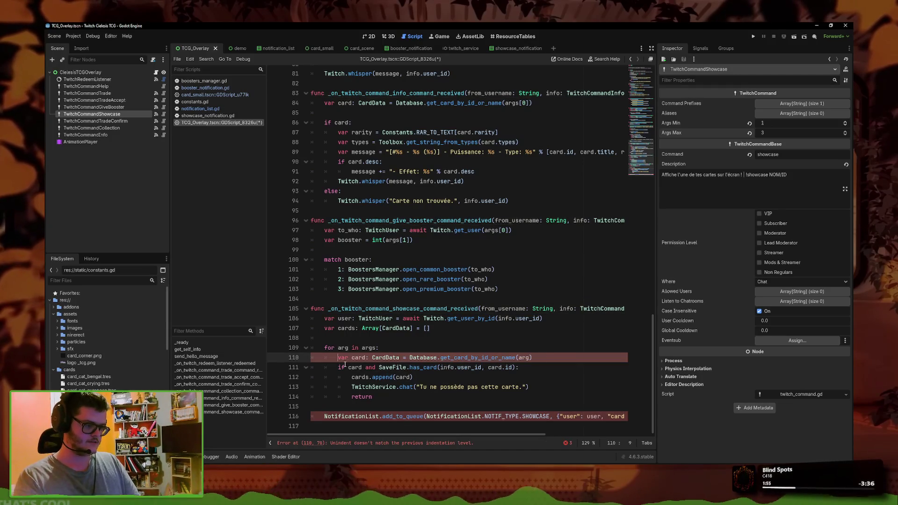
key("shift+Tab")
key("ctrl+s")
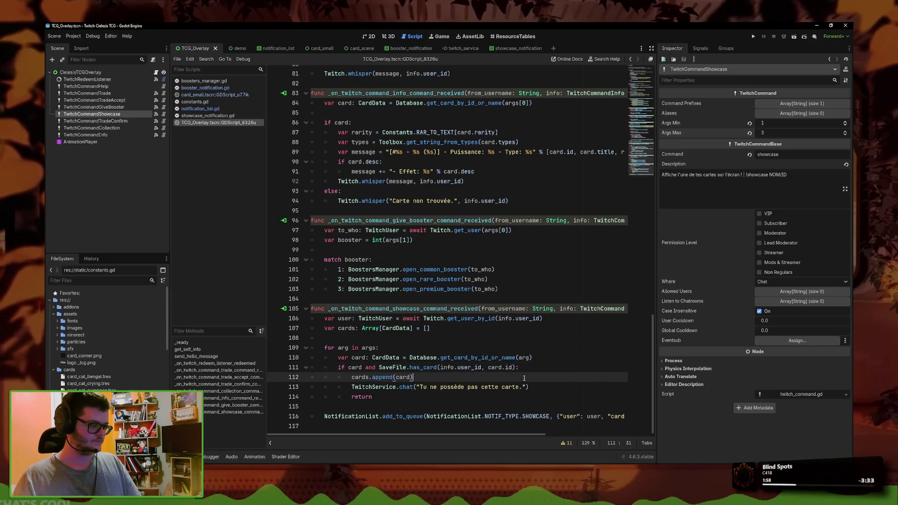
left_click(527, 394)
mouse_move(521, 387)
left_mouse_down()
mouse_move(418, 387)
mouse_move(478, 387)
left_mouse_up()
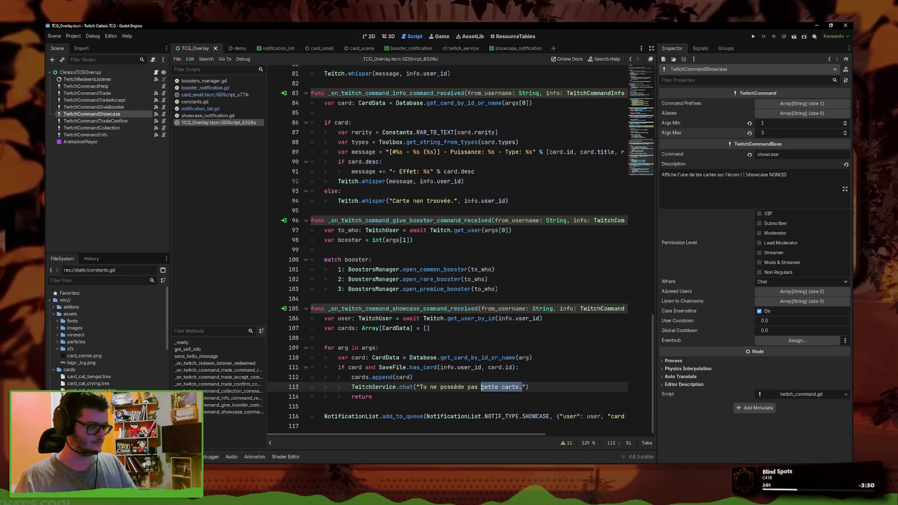
type("la carte %s\"")
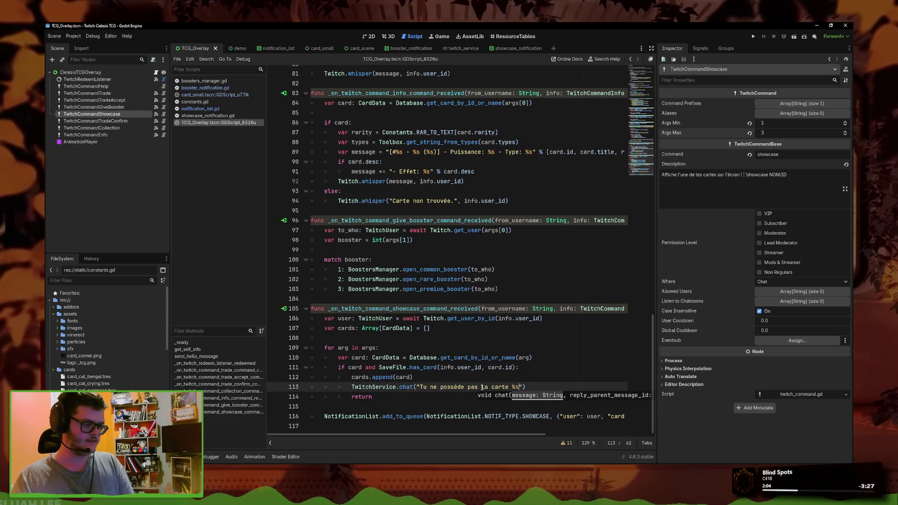
type(" % c")
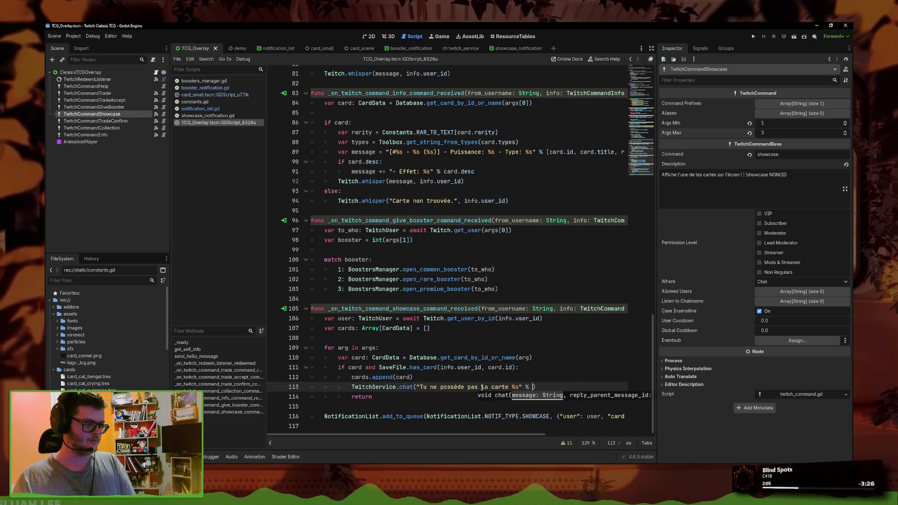
type("ard.title")
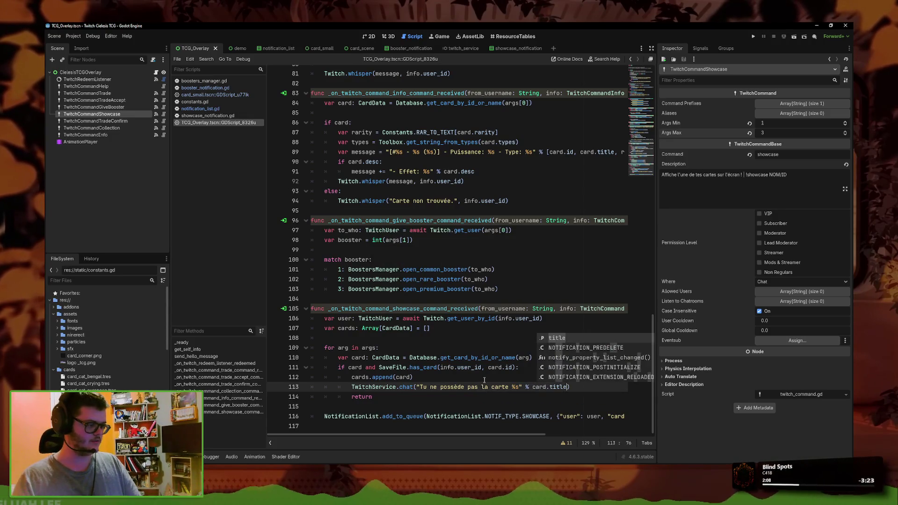
key("Left")
key("Left")
key("Left")
type(".")
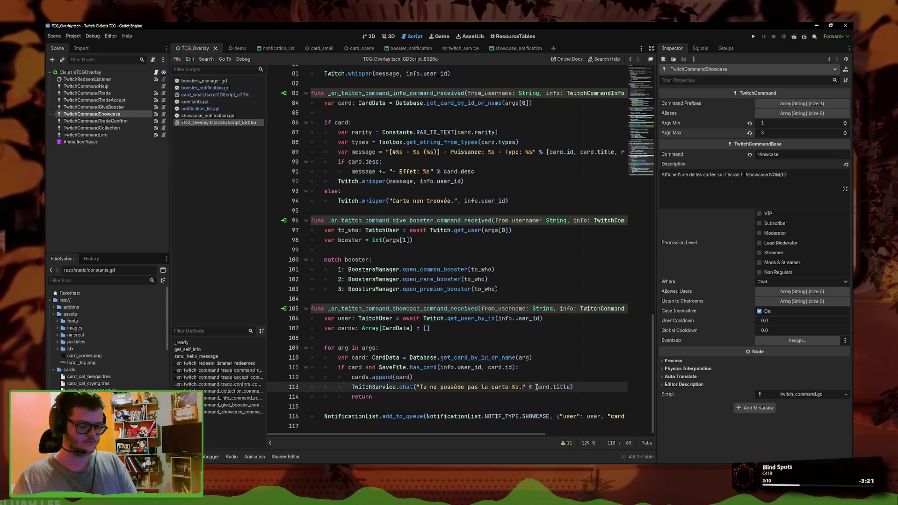
left_click(531, 381)
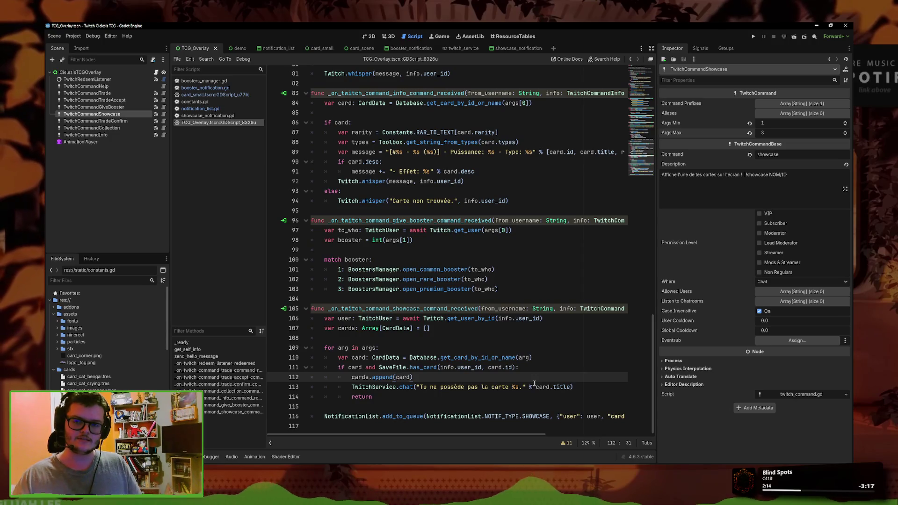
left_click(578, 388)
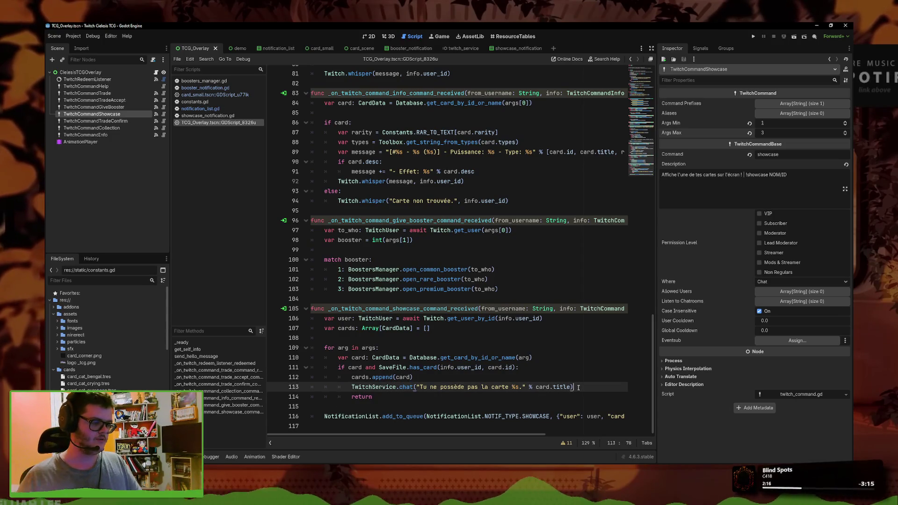
left_click(578, 382)
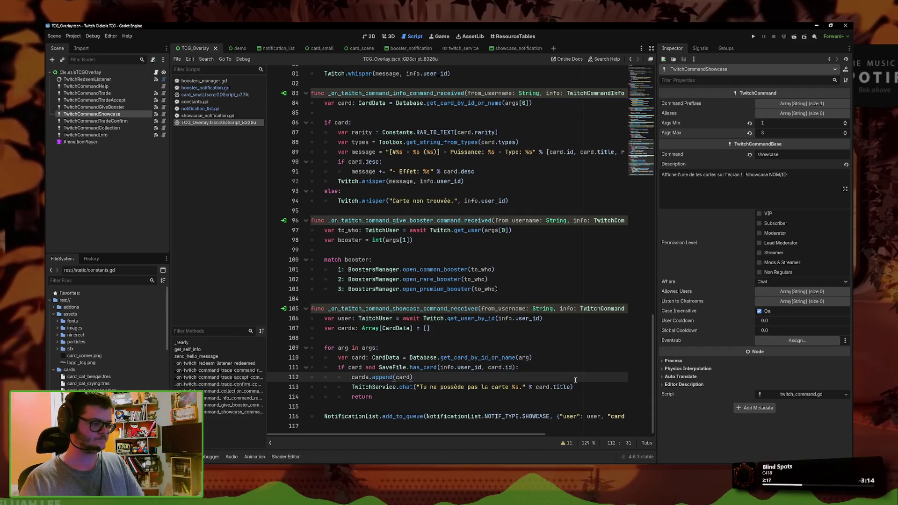
left_click(513, 397)
left_click(406, 408)
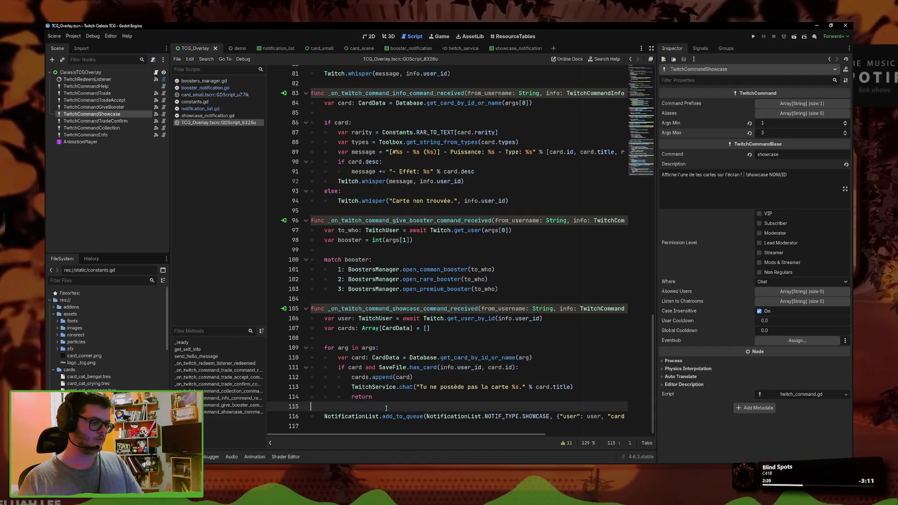
left_click(451, 399)
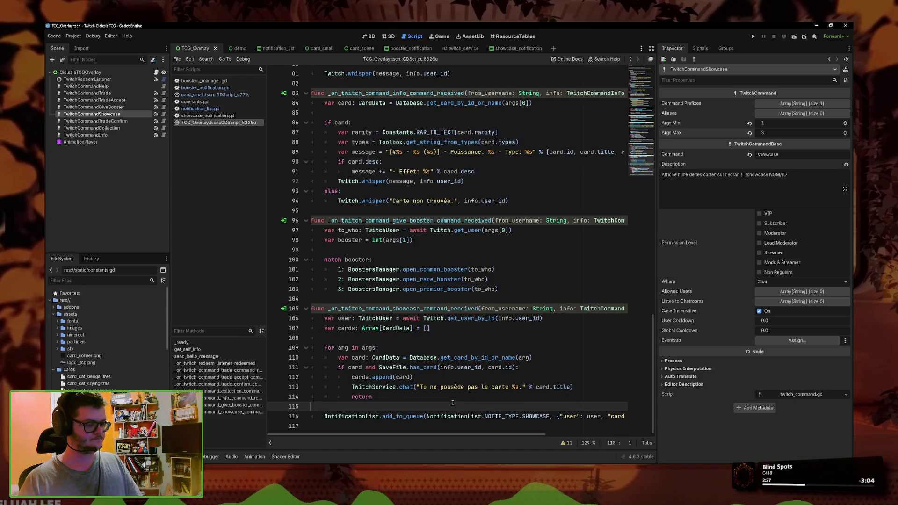
left_click(452, 377)
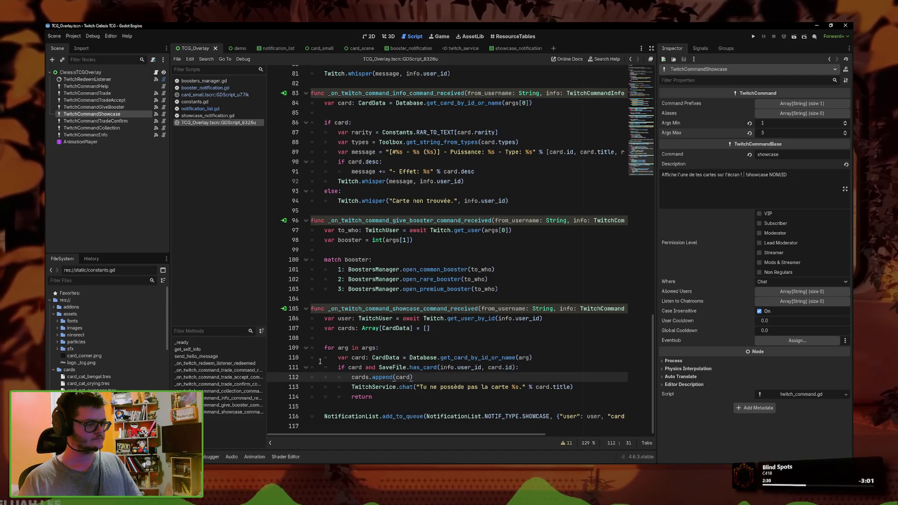
left_click(580, 387)
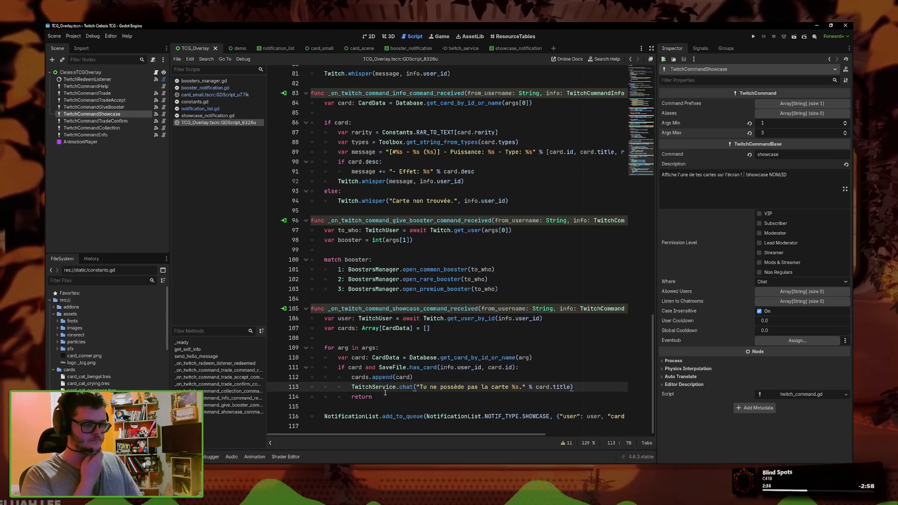
left_click(385, 393)
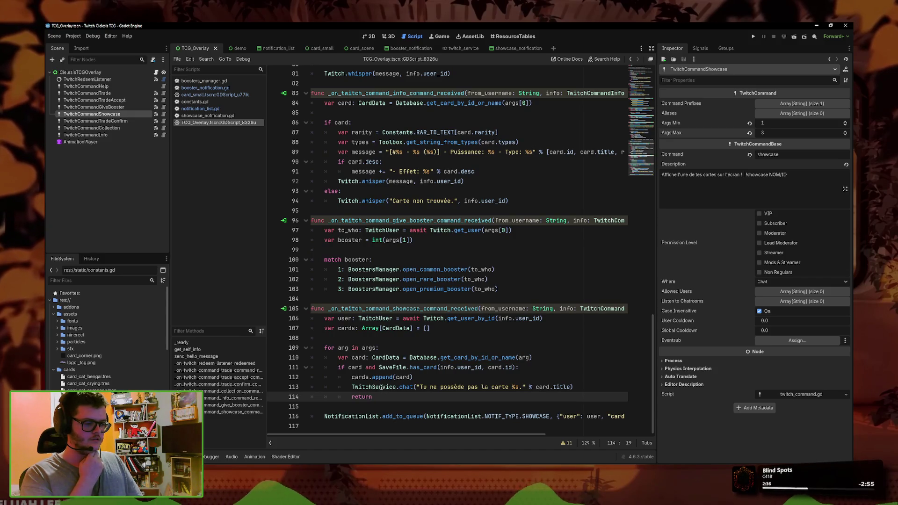
left_click_drag(574, 386, 352, 387)
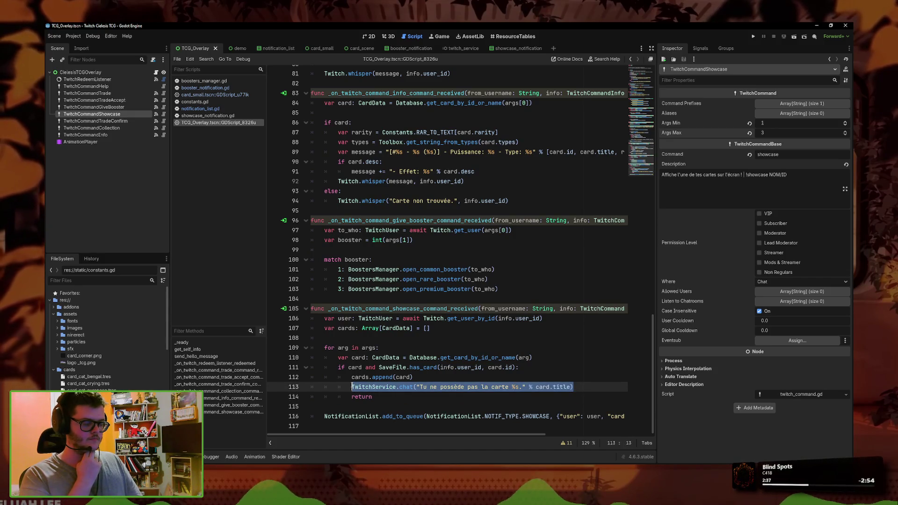
Step: Add an else branch after return with a copied chat call saying 'Cartes non trouvées.'
left_click(377, 397)
key("Return")
type("else:")
key("Return")
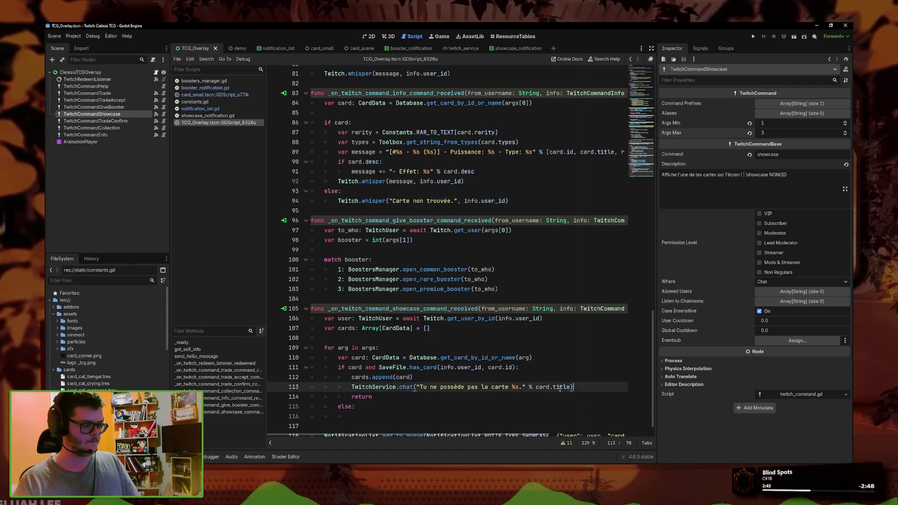
left_click_drag(352, 386, 573, 387)
key("ctrl+c")
left_click(369, 417)
key("ctrl+v")
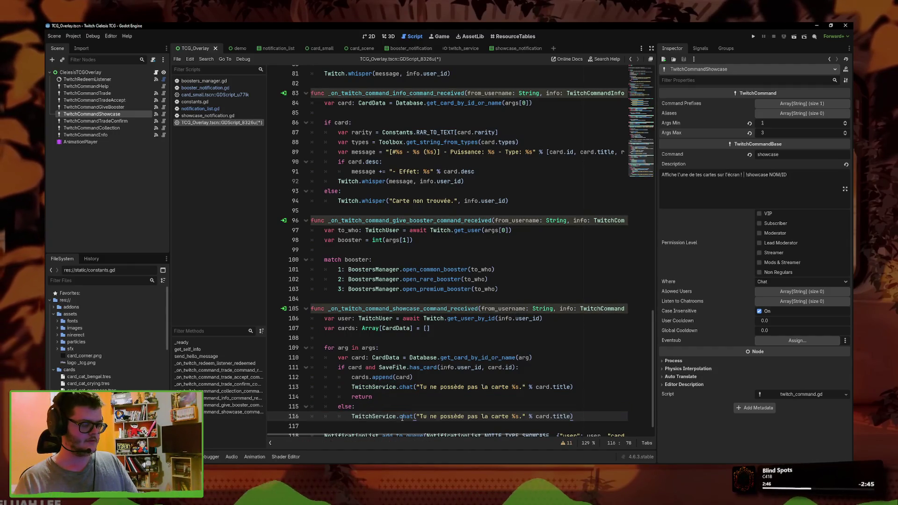
key("Left")
key("Left")
left_click_drag(523, 416, 421, 416)
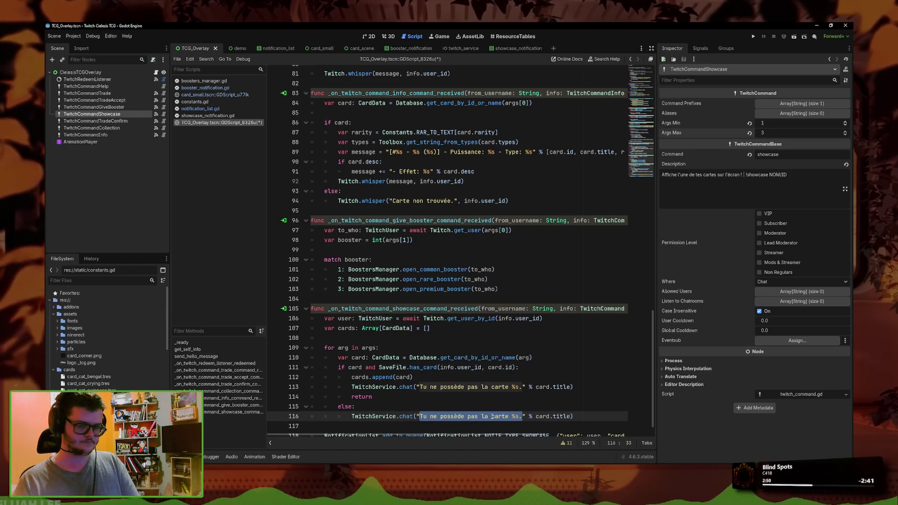
type("C")
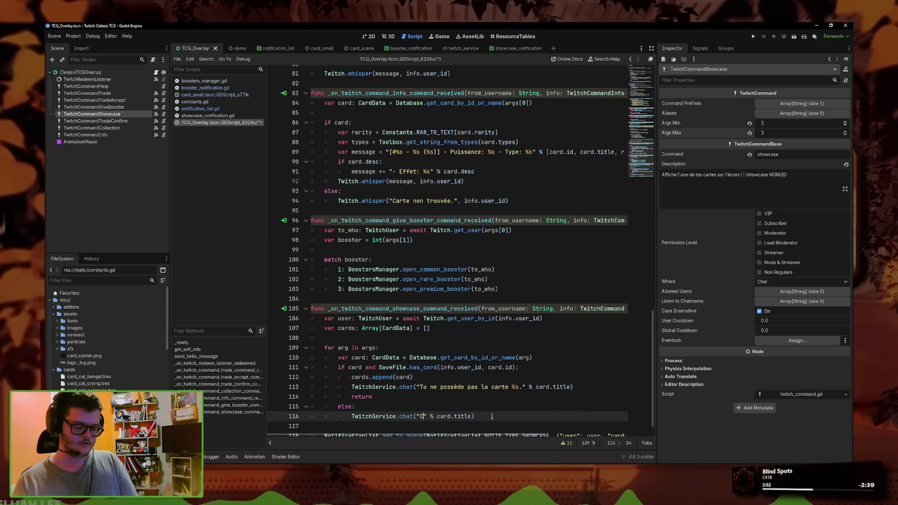
type("artes non trouvée")
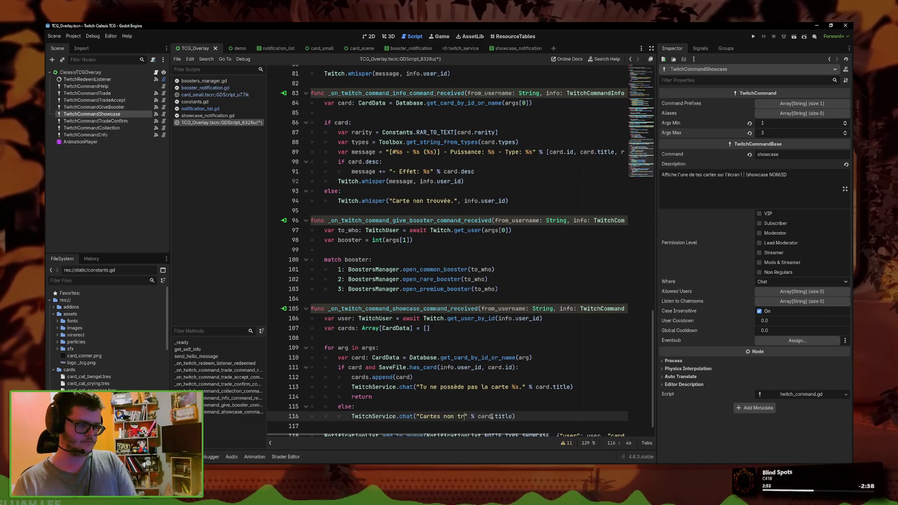
type("s.")
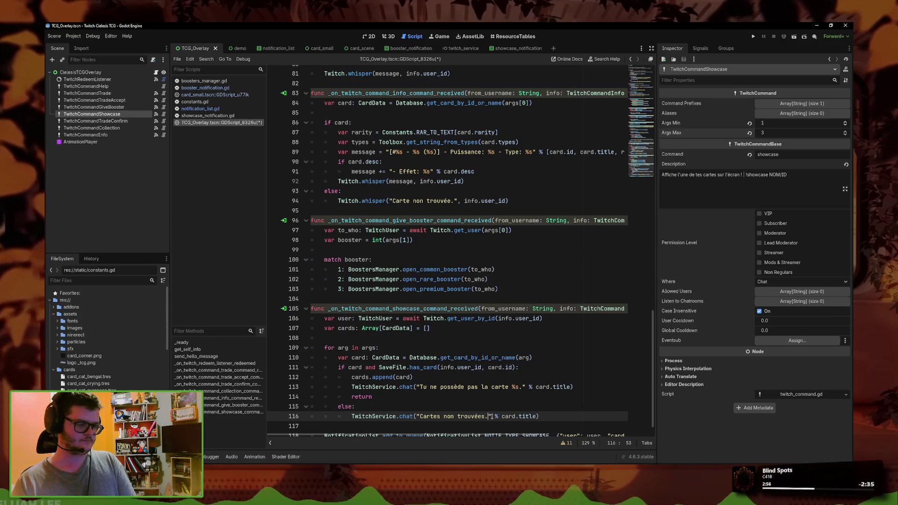
Step: Restore the else branch, drop the % card.title formatting from its message, and save
scroll(467, 403, "down", 1)
left_click_drag(540, 398, 304, 391)
key("BackSpace")
key("BackSpace")
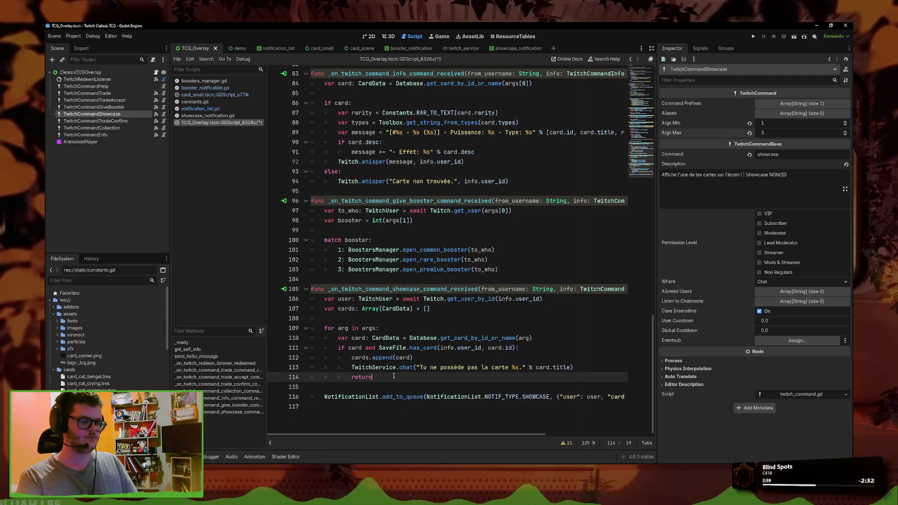
key("ctrl+s")
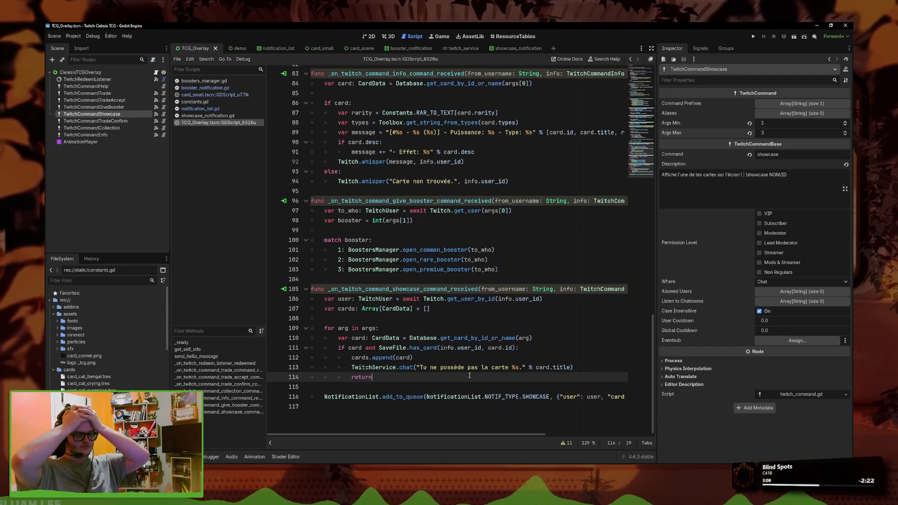
type("else:")
key("ctrl+v")
left_click_drag(421, 397, 536, 397)
type("Cartes non trouvées.")
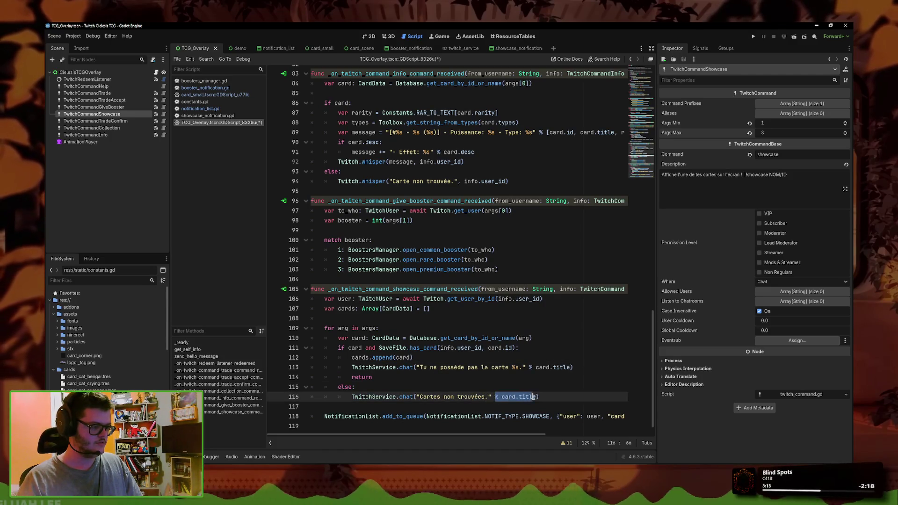
key("BackSpace")
key("ctrl+s")
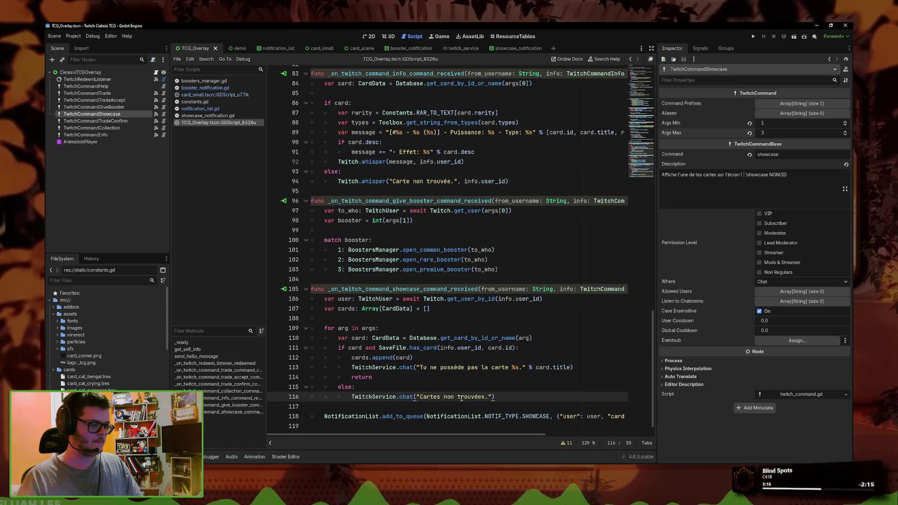
Step: Change the message to 'Carte(s) non trouvée(s).' and move to the command description's end
left_click(440, 397)
type("(")
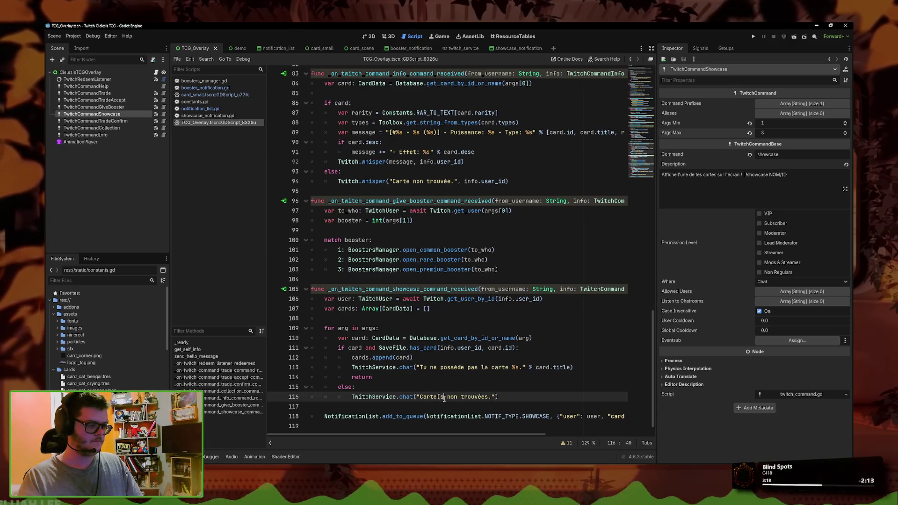
type(")")
left_click(490, 396)
type("(s")
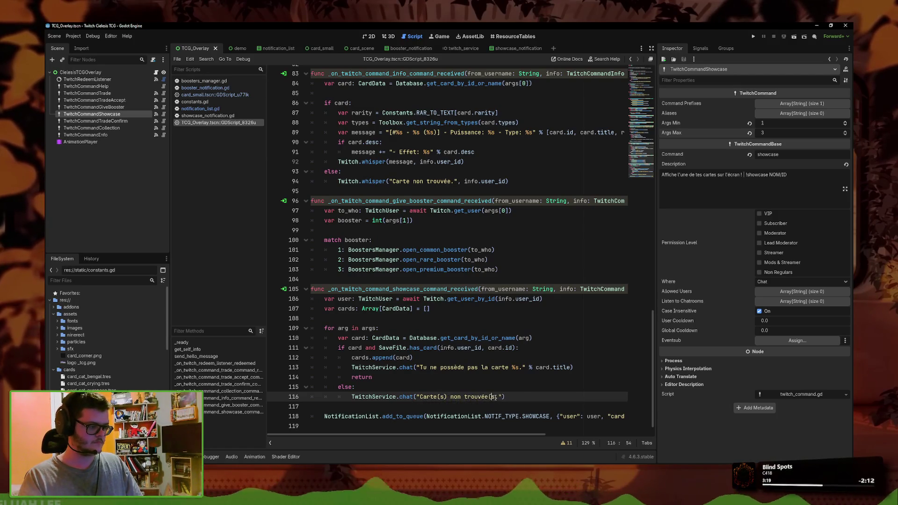
type(")")
key("End")
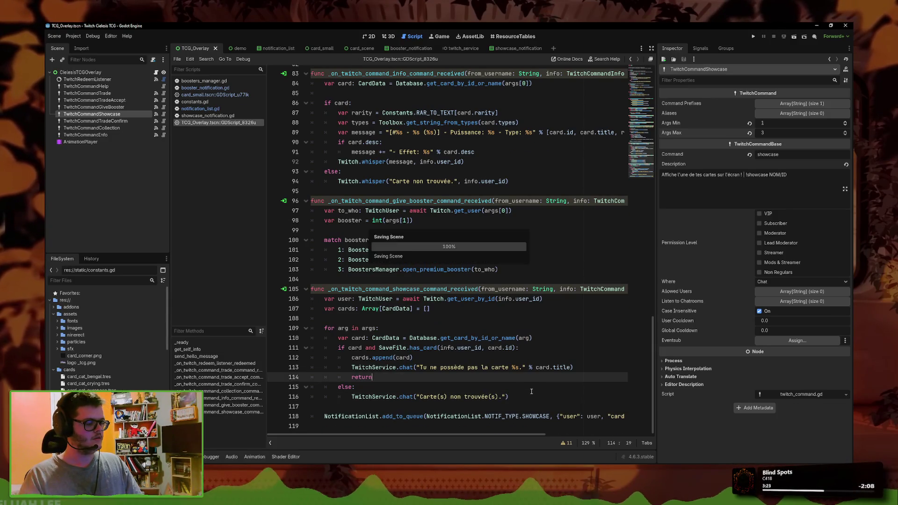
key("Down")
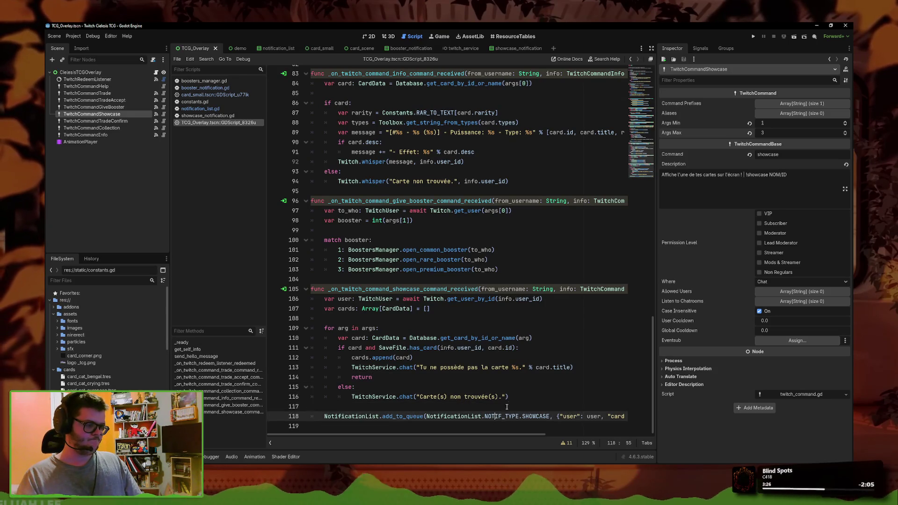
left_click(386, 368)
key("Down")
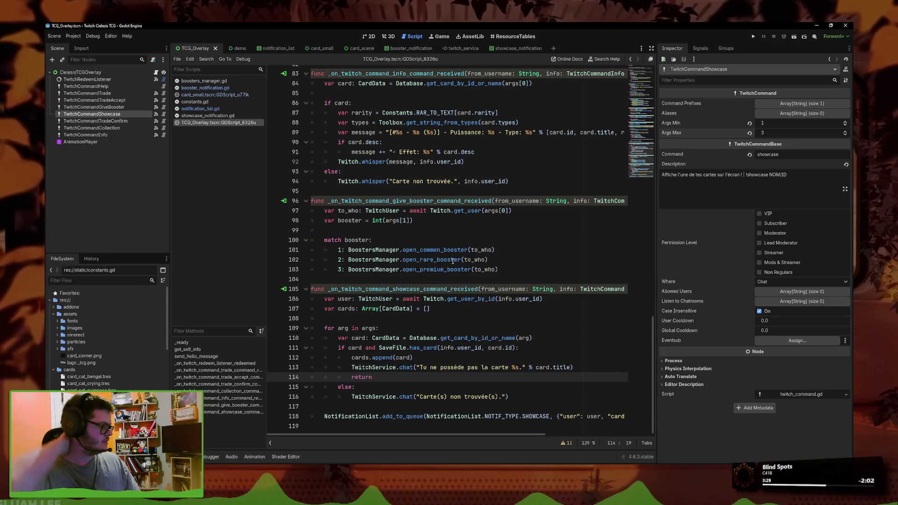
left_click_drag(787, 175, 769, 176)
left_click(797, 178)
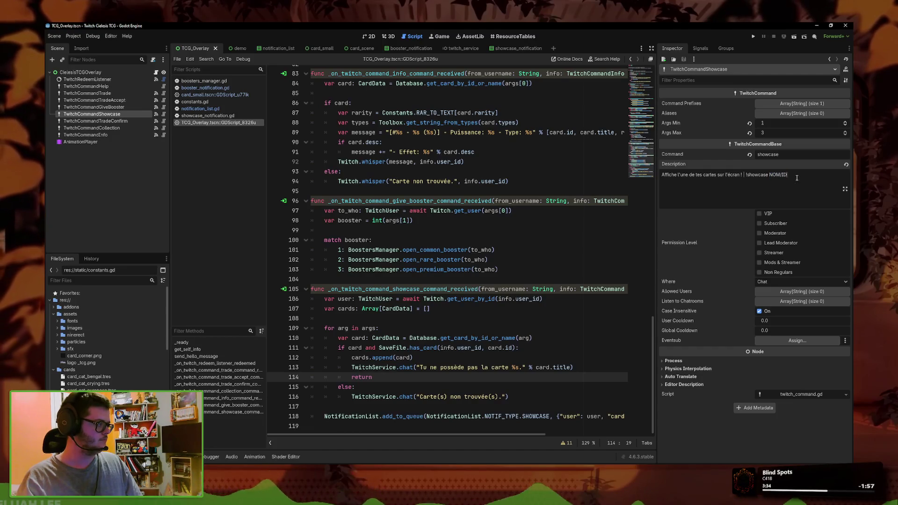
Step: Append '(vous pouvez afficher jusqu'à trois cartes.)' to the showcase description and save
type("(vo")
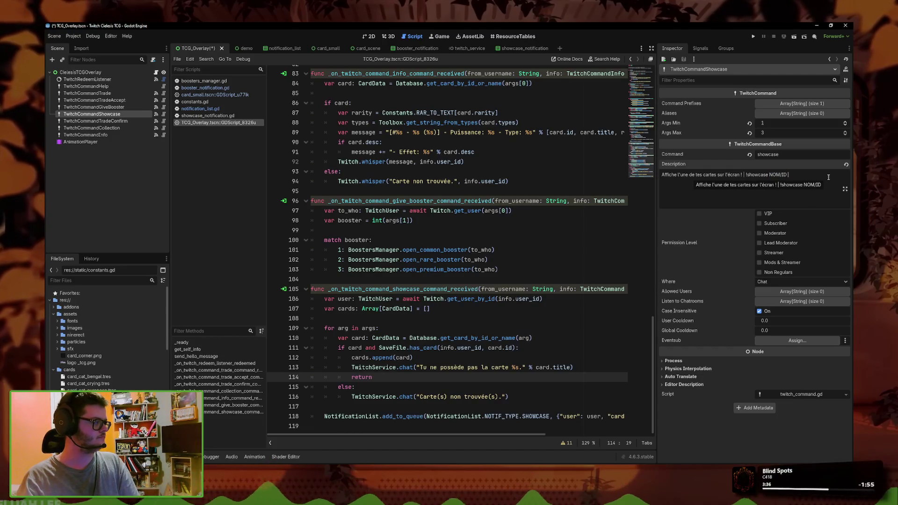
type("us pouvez ajouter jusqu'à t")
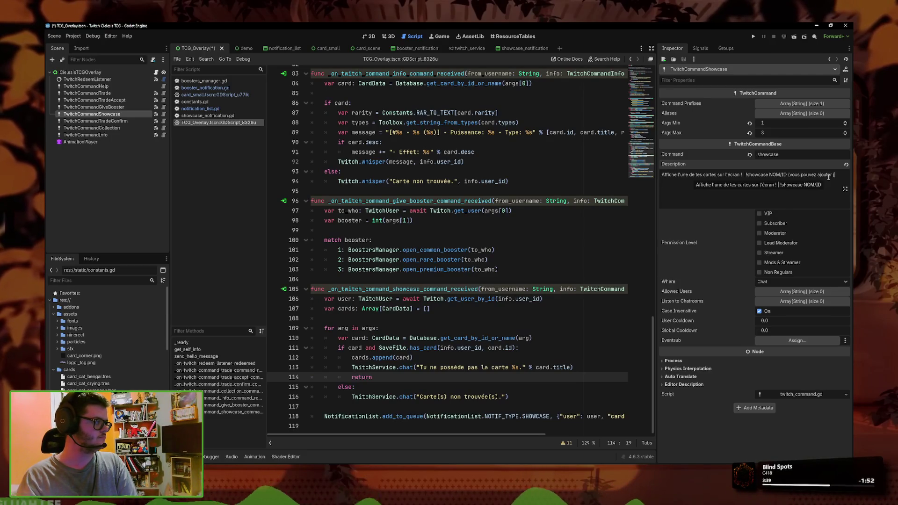
type("rois ca")
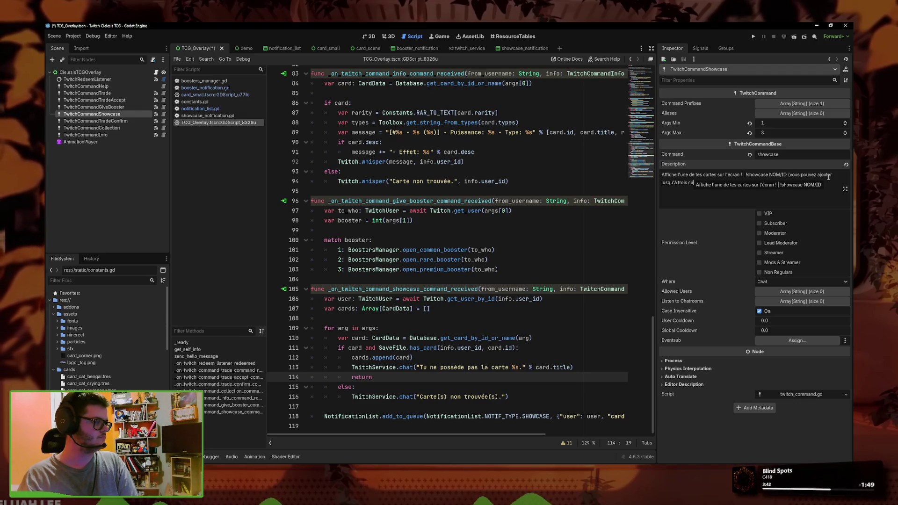
type("rtes")
key("ctrl+s")
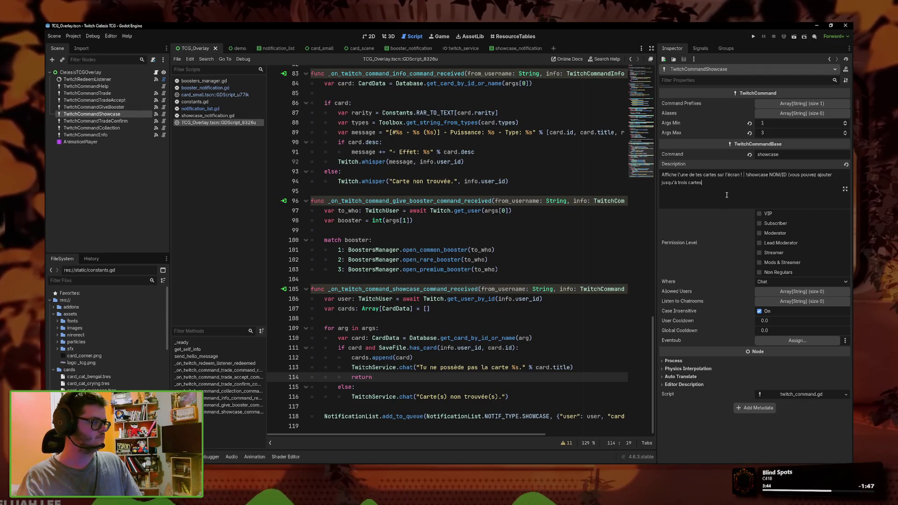
type(".)")
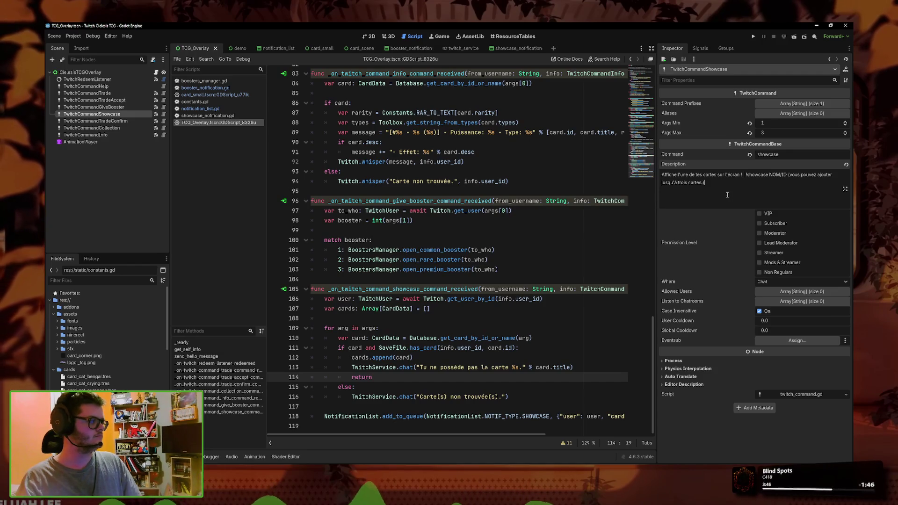
double_click(826, 175)
type("aff")
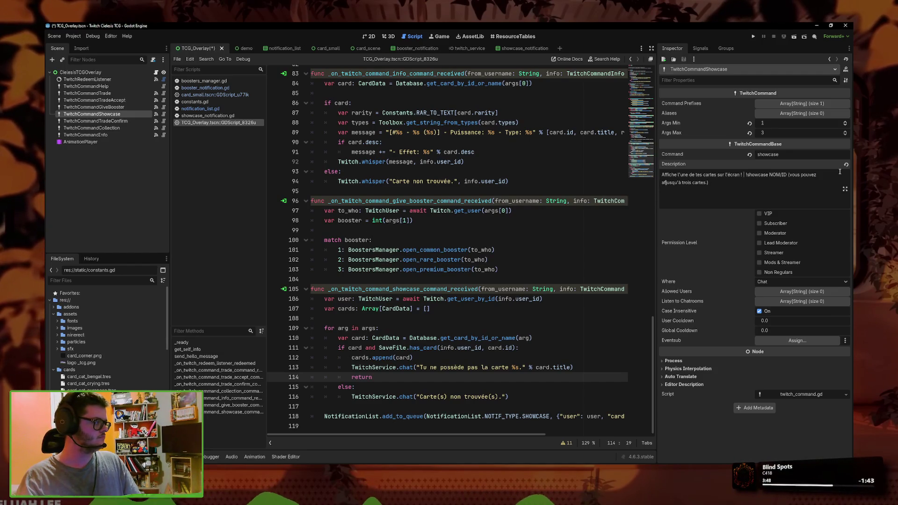
type("icher")
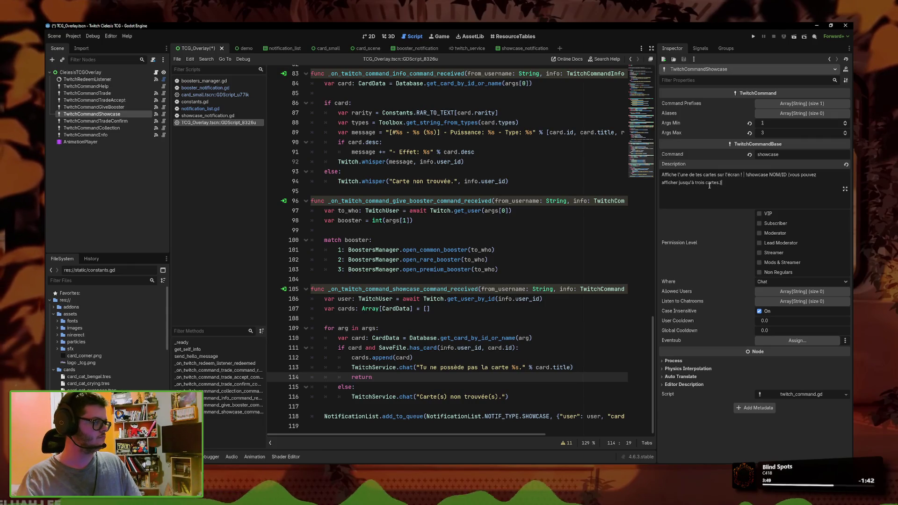
Step: Replace 'l'une' with 'jusqu'à trois' at the start of the description and save
double_click(686, 176)
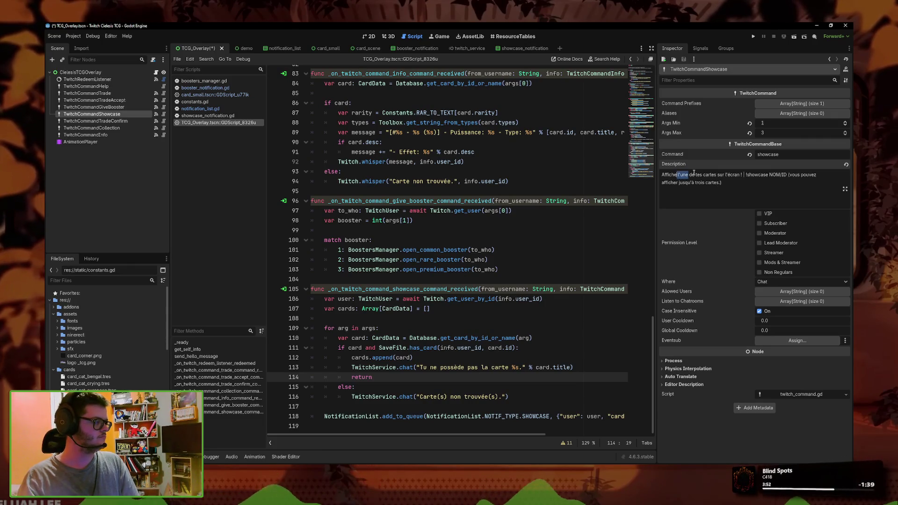
type("une ou plusieurs")
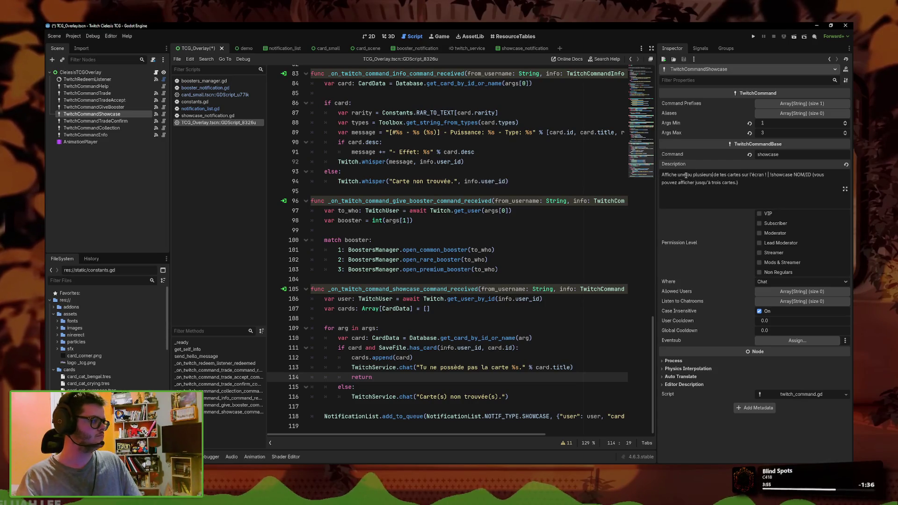
left_click_drag(709, 177, 681, 177)
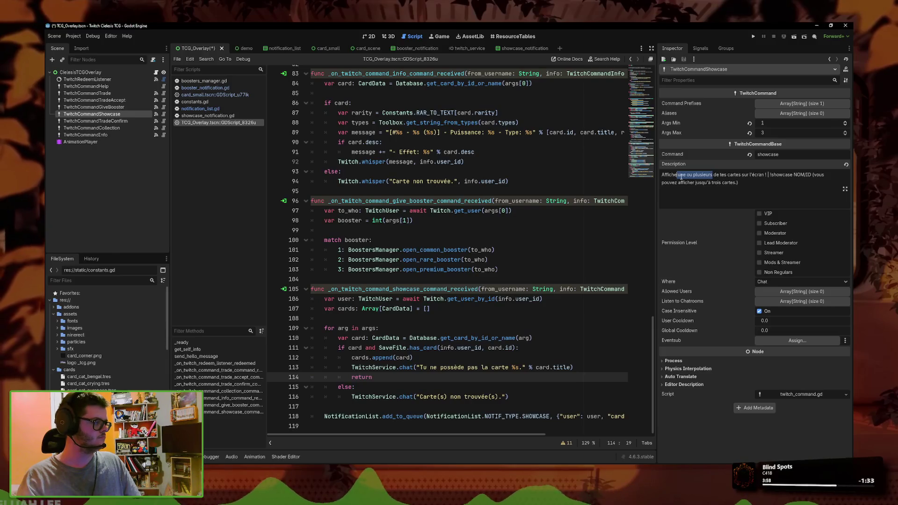
type("jusqu'à")
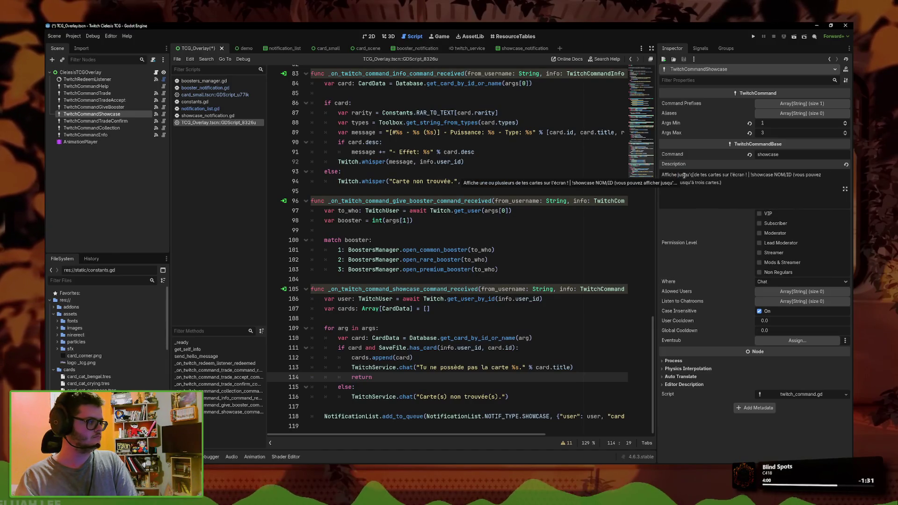
key("ctrl+s")
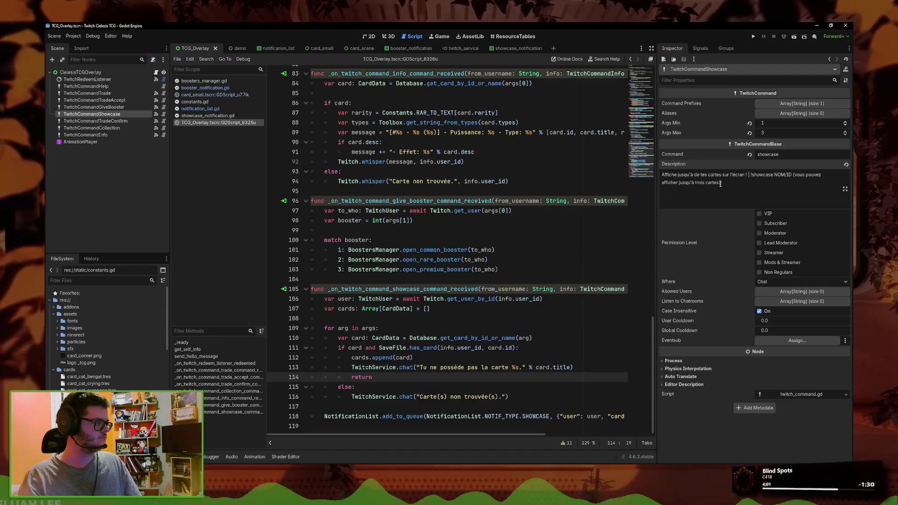
type("trois")
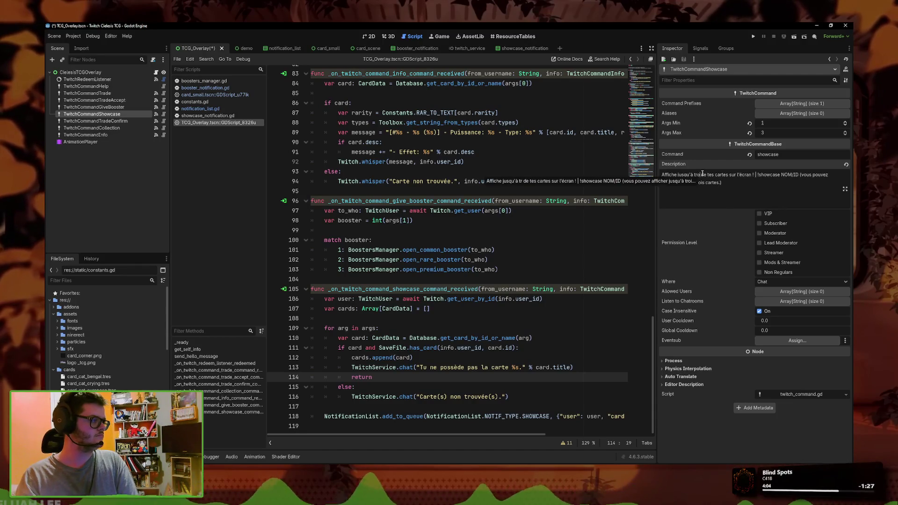
Step: Replace the trailing explanation with '(pour chaque carte)' and save
left_click(721, 191)
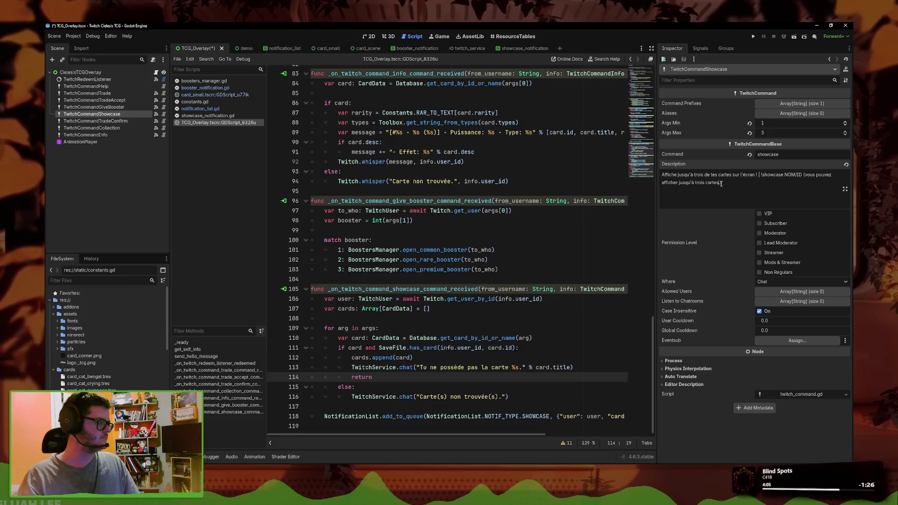
left_click_drag(720, 183, 808, 174)
key("BackSpace")
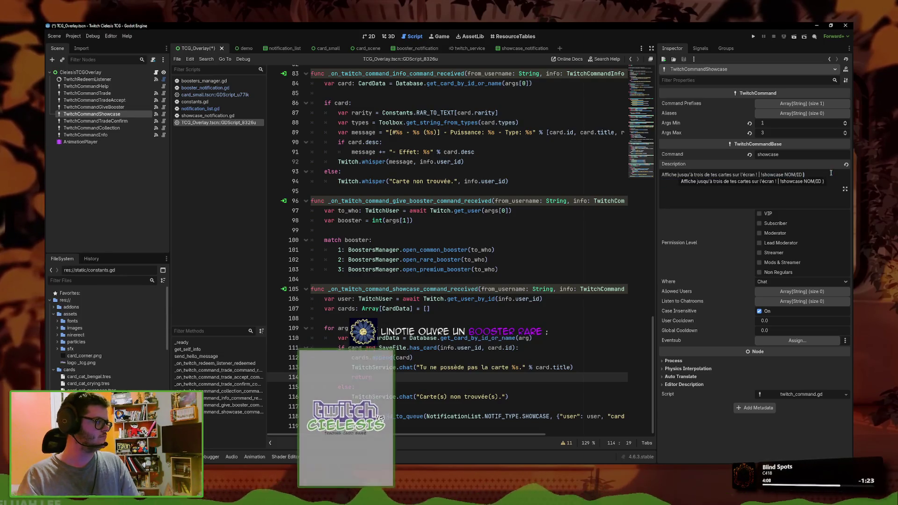
key("BackSpace")
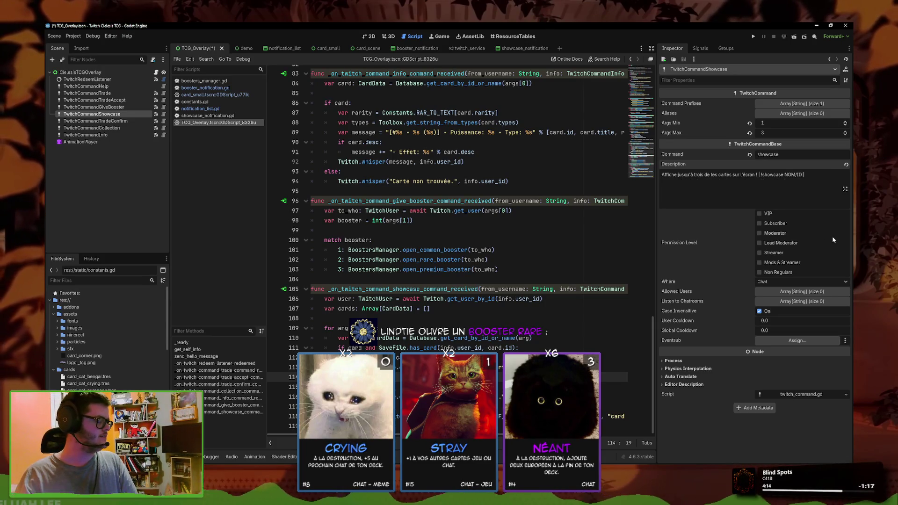
type("(")
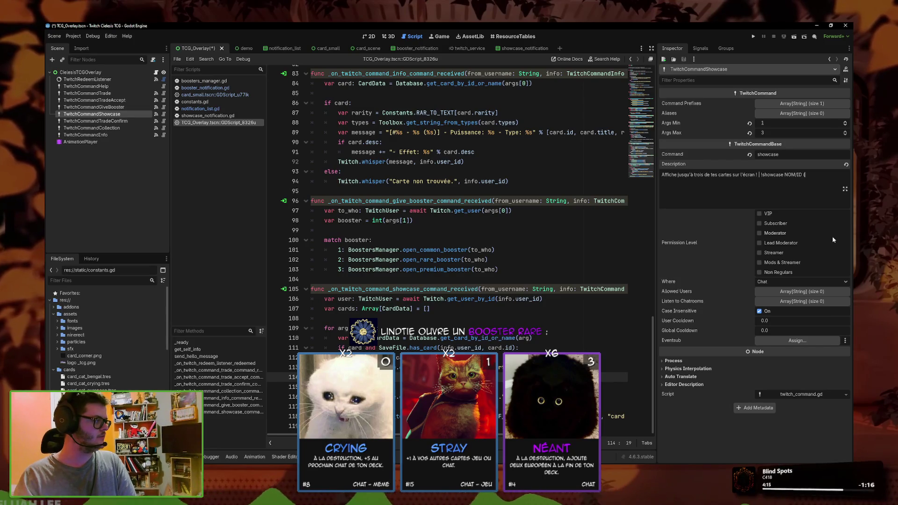
type("pour chaque")
type(" carte)")
key("ctrl+s")
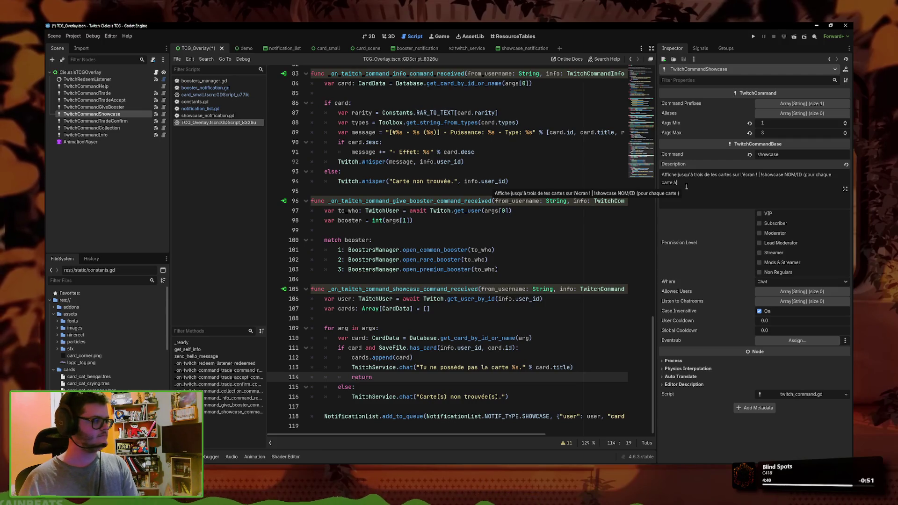
Step: End the description with '!showcase NOM/ID (1 NOM/ID par carte)' and save
key("ctrl+s")
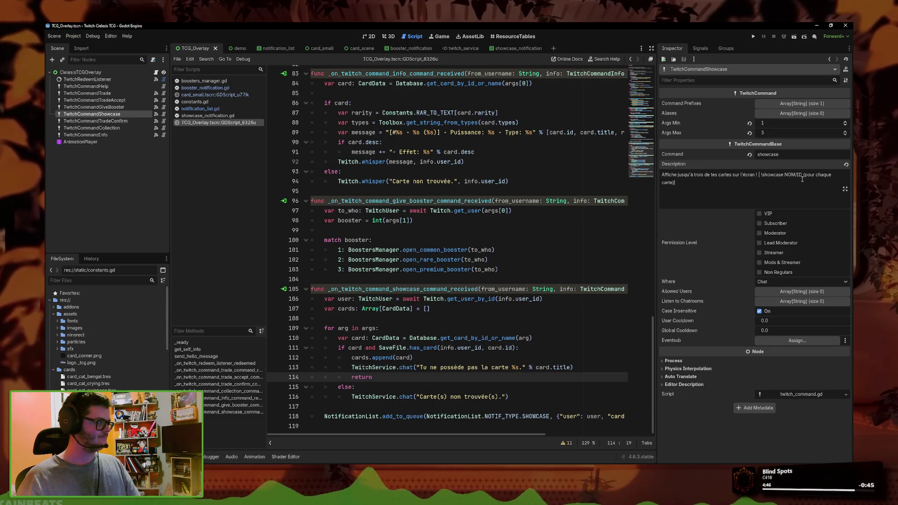
type("1")
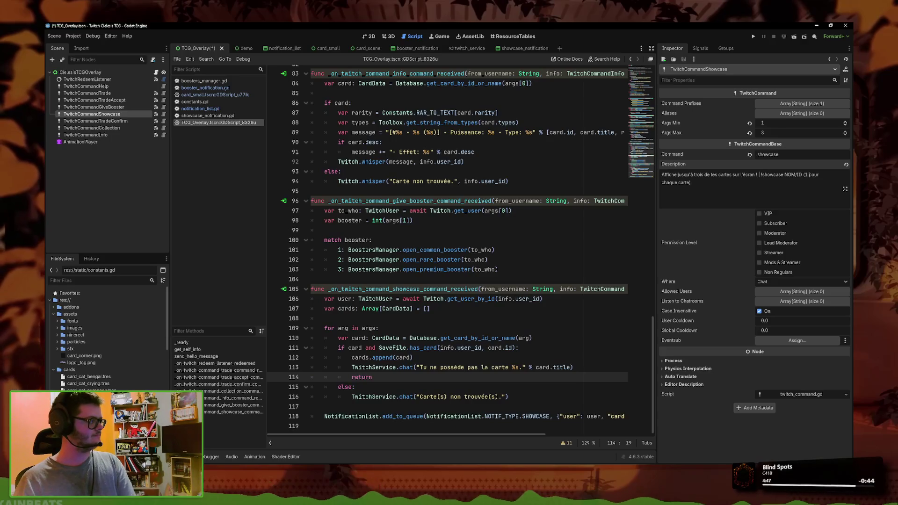
key("BackSpace")
key("BackSpace")
key("BackSpace")
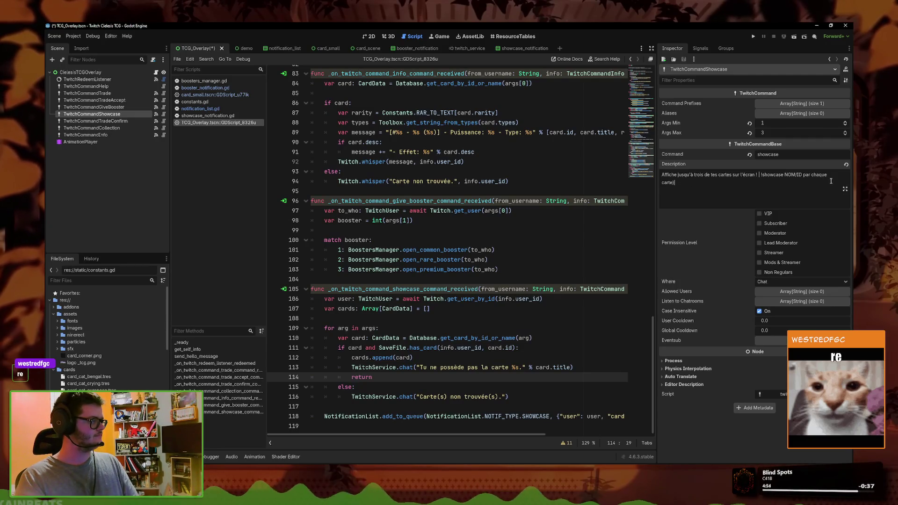
left_click_drag(812, 176, 829, 186)
key("BackSpace")
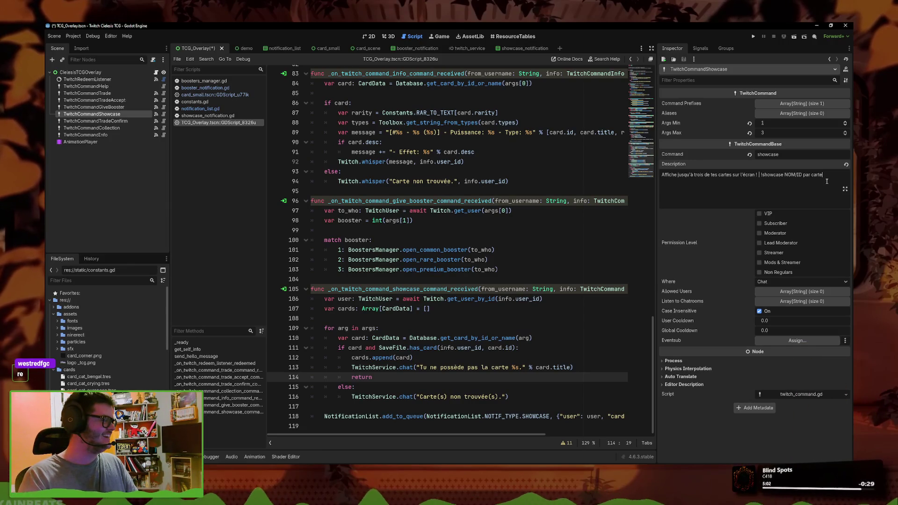
key("ctrl+s")
left_click(804, 174)
type("(")
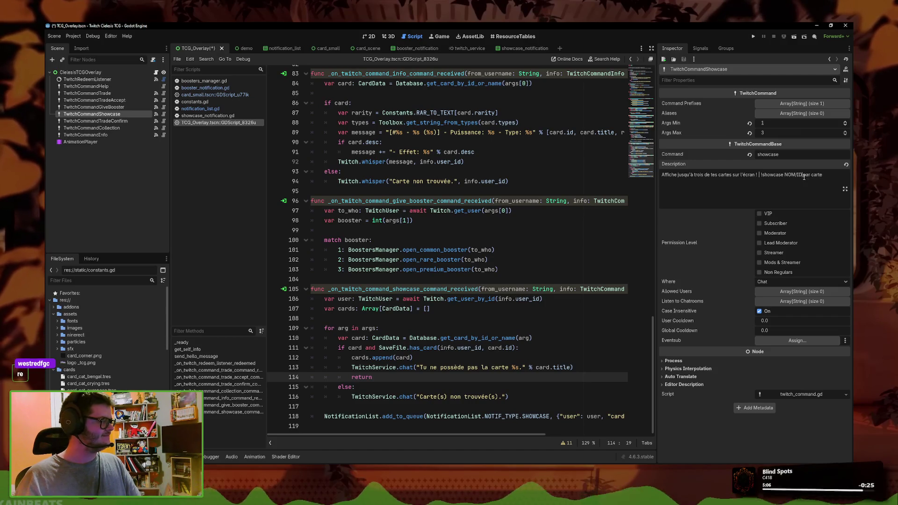
left_click(832, 174)
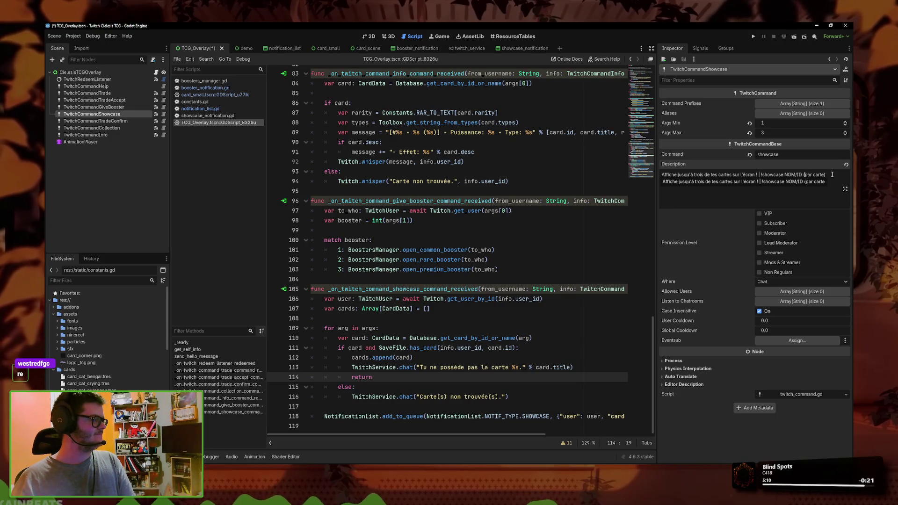
type("NOM/ID")
key("ctrl+s")
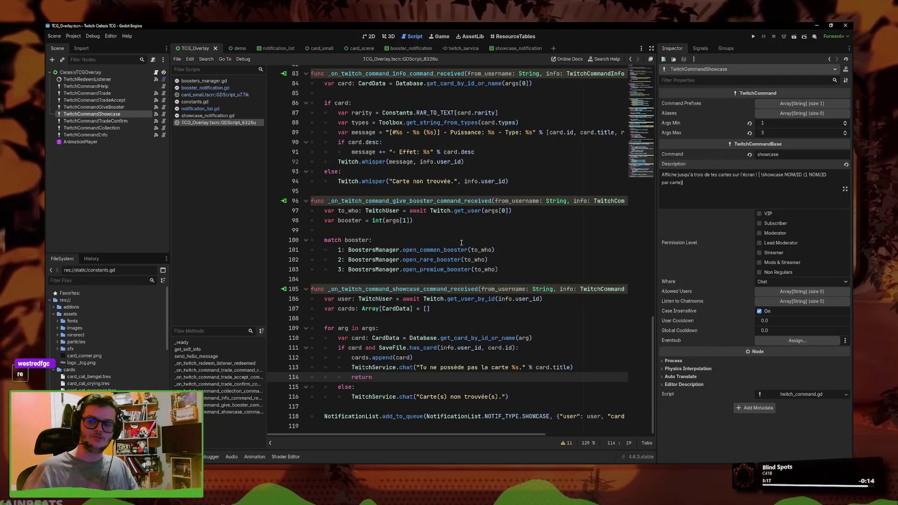
left_click(225, 116)
Step: Open showcase_notification.gd, use dict["cards"], and make create_notif take cards: Array[CardData]
left_click(499, 288)
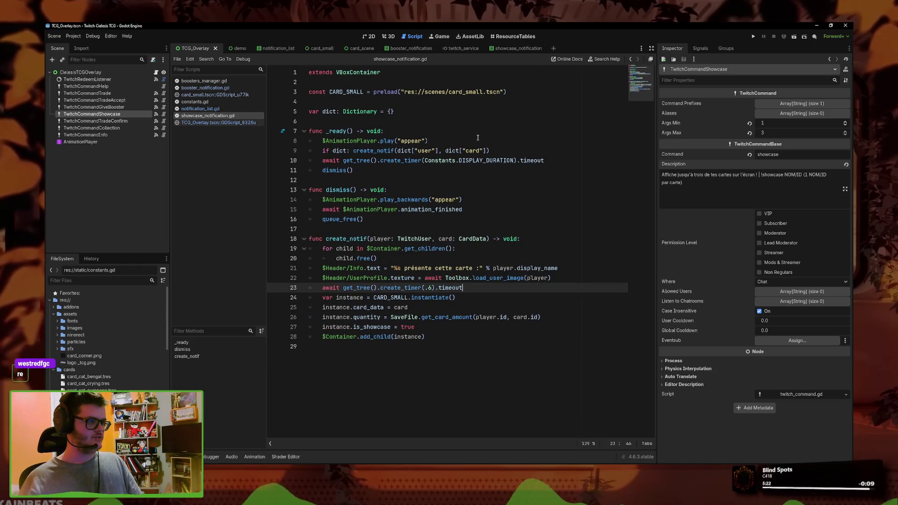
left_click(483, 151)
type("s")
left_click(404, 239)
left_click(454, 239)
type("s")
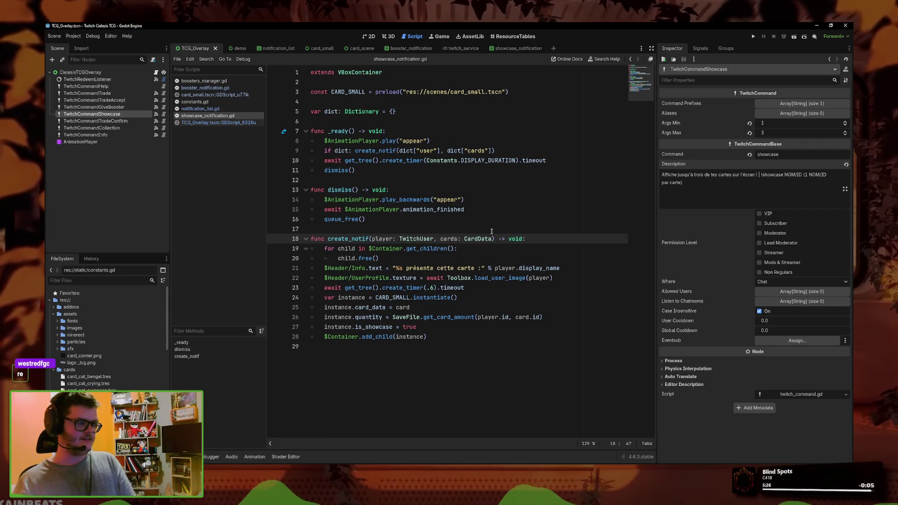
type("Array[")
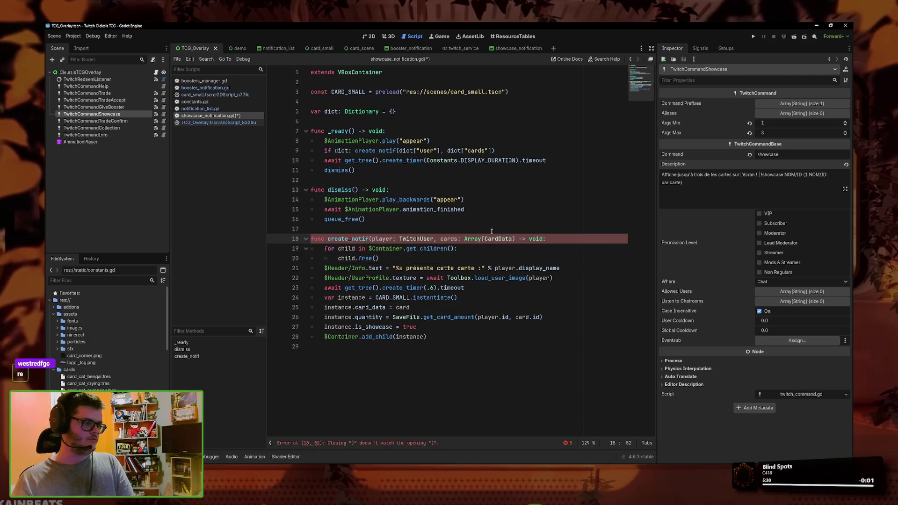
type("]")
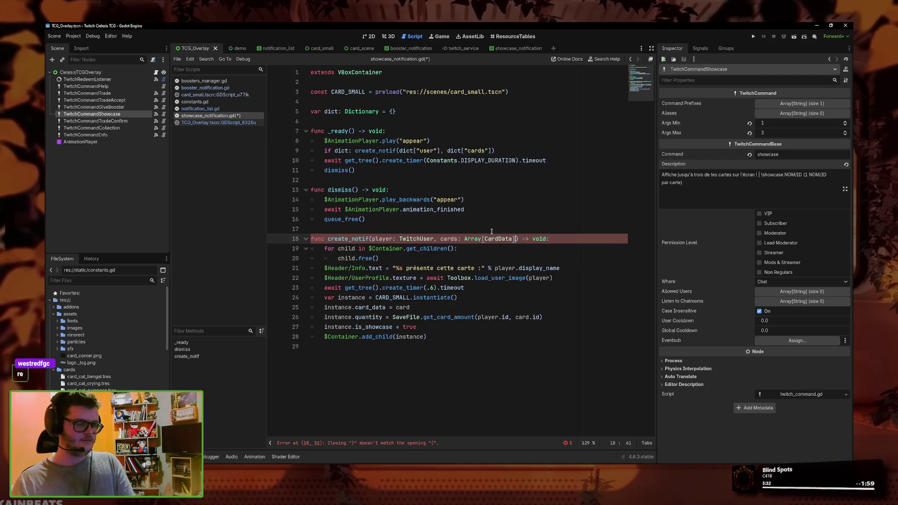
key("ctrl+s")
left_click(412, 297)
Step: Add a 'for card in cards:' loop after line 23
left_click(535, 286)
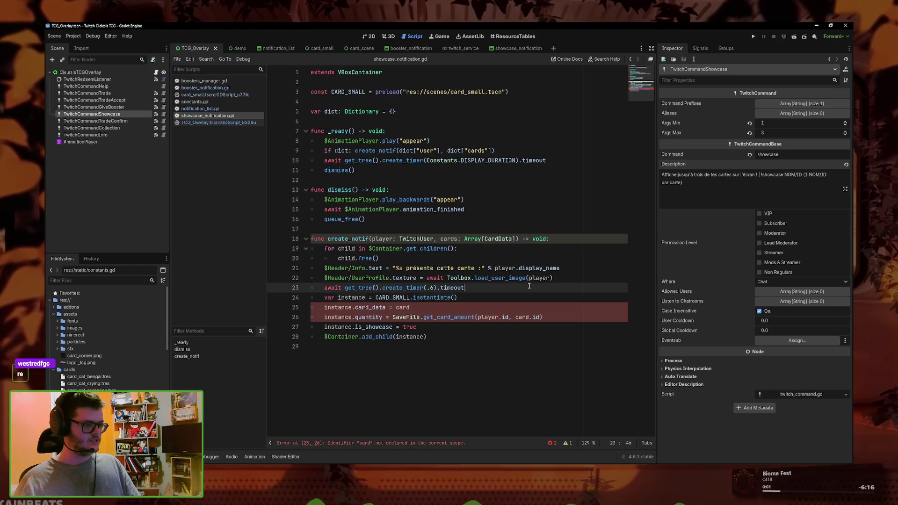
key("Return")
type("for each")
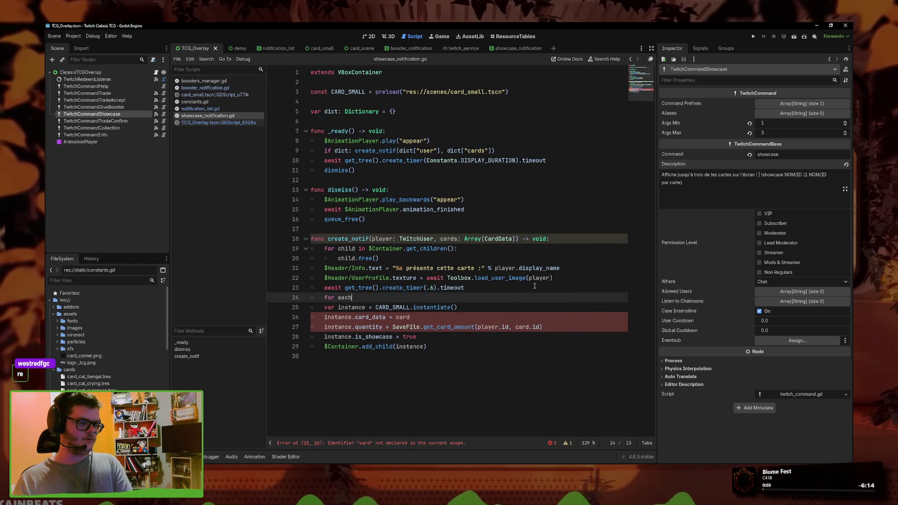
key("BackSpace")
key("BackSpace")
key("BackSpace")
type("card in cards")
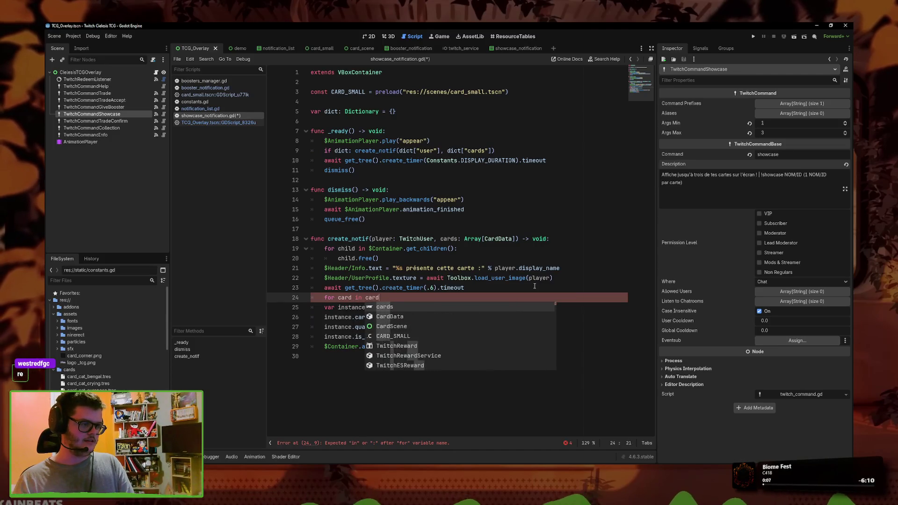
type(":")
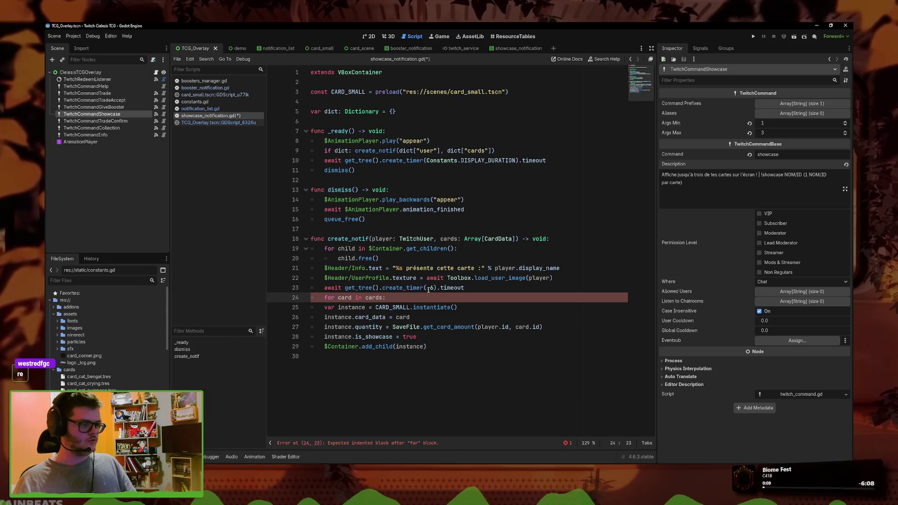
Step: Set the timer await to .3 seconds and copy it into the start of the loop
left_click(433, 288)
key("BackSpace")
type("3")
key("ctrl+c")
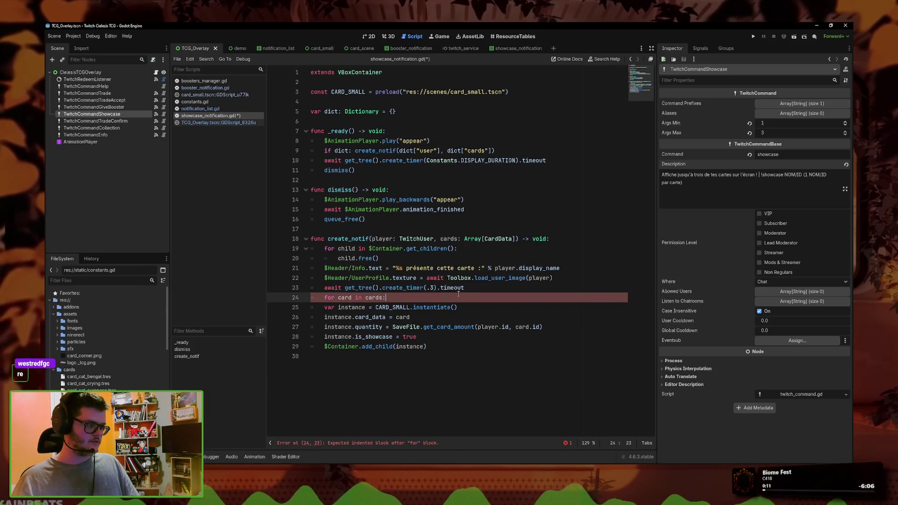
left_click(462, 298)
key("Return")
key("ctrl+v")
key("BackSpace")
key("shift+Tab")
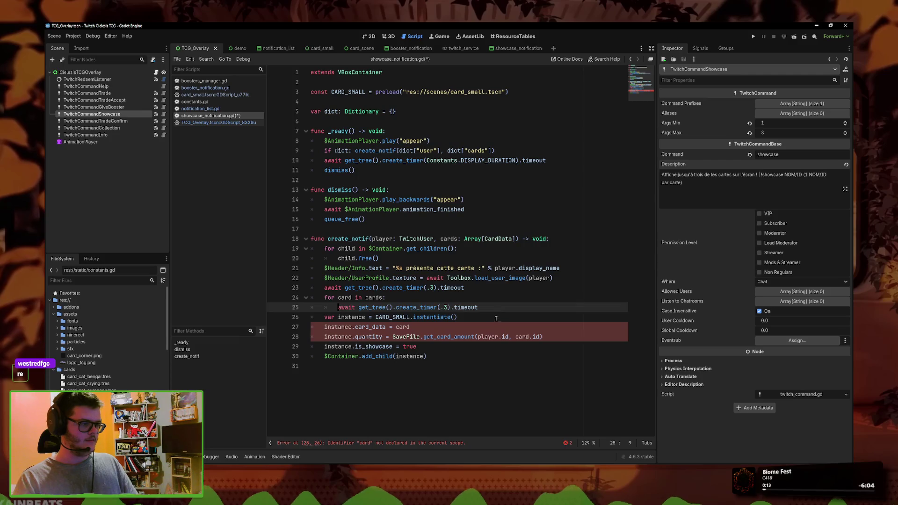
Step: Indent the card-creation lines into the for loop and save the script
left_click_drag(416, 347, 249, 316)
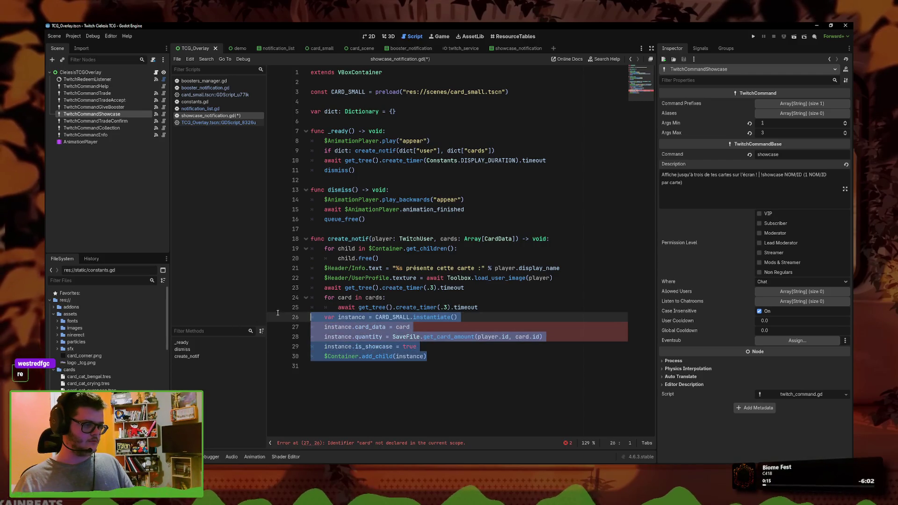
key("Tab")
left_click(463, 346)
key("Up")
key("Up")
key("ctrl+s")
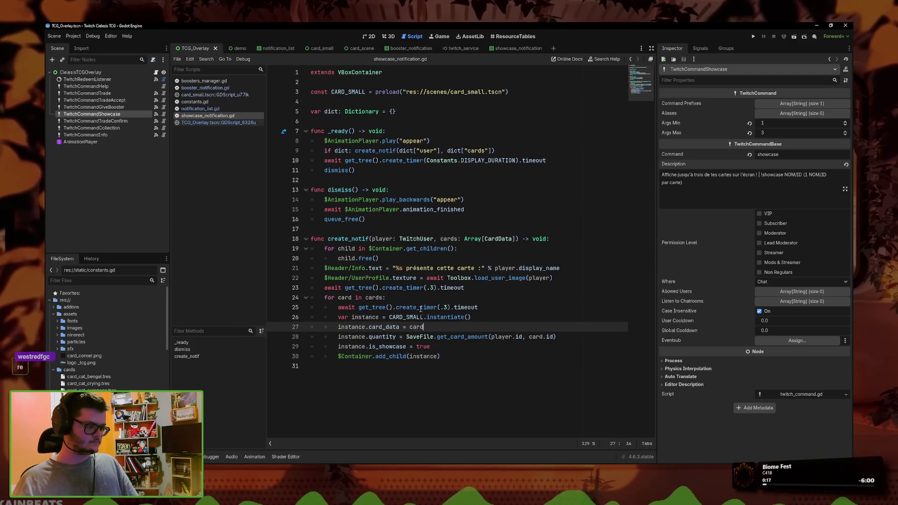
Step: Review the timer await and the card instance and card_data lines in the loop
key("Up")
key("Up")
key("End")
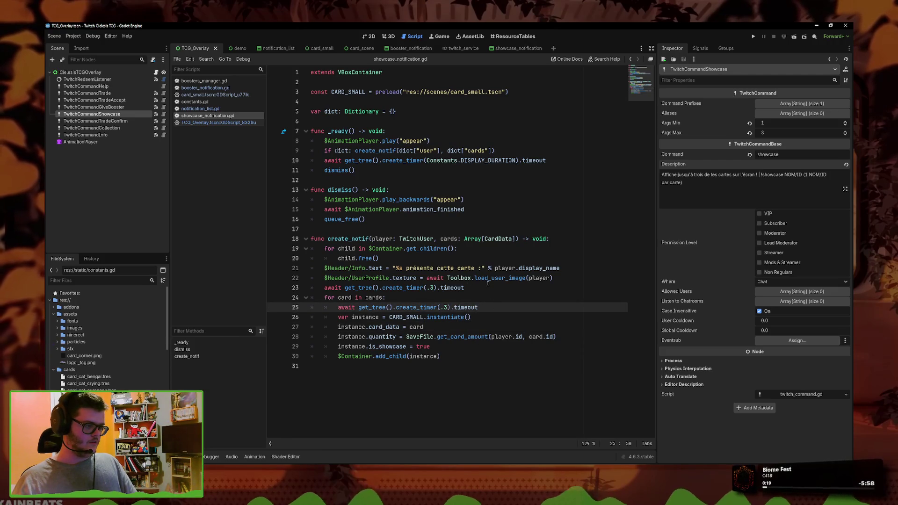
left_click(488, 283)
left_click(488, 285)
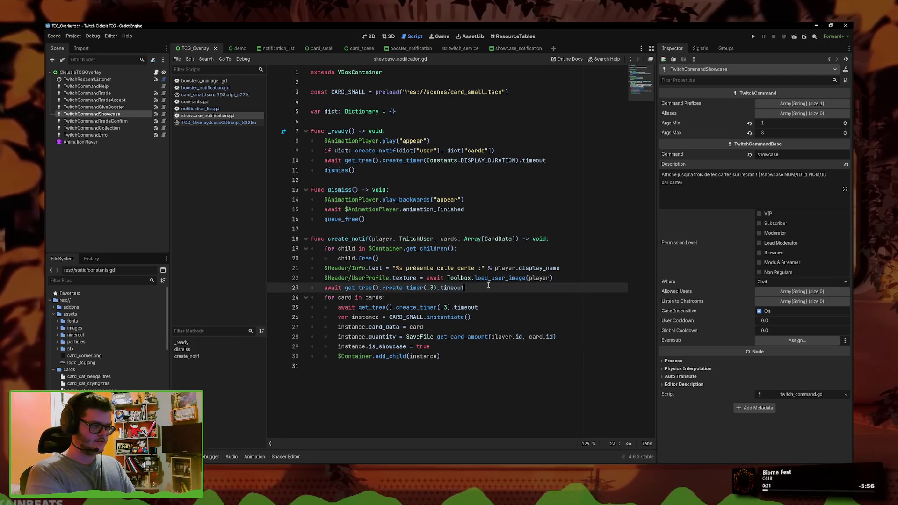
left_click(481, 308)
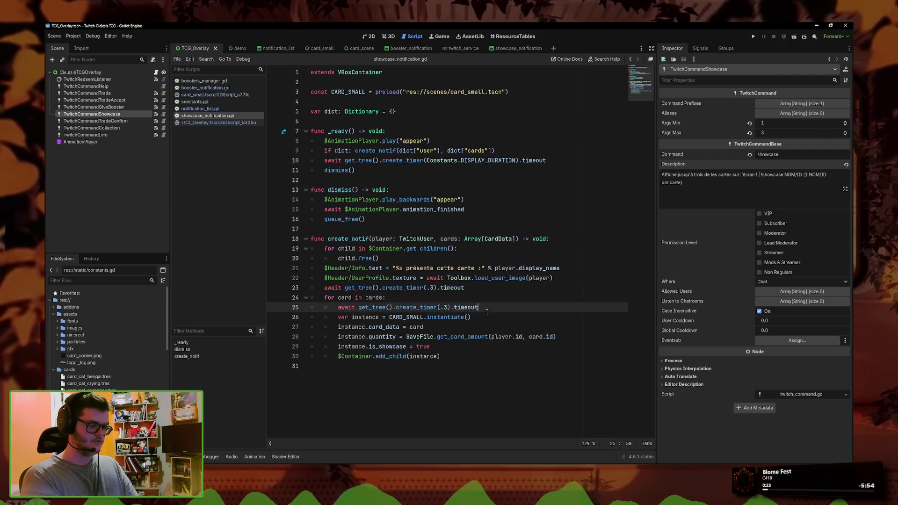
key("Down")
key("Down")
key("Down")
key("Up")
key("Up")
key("Down")
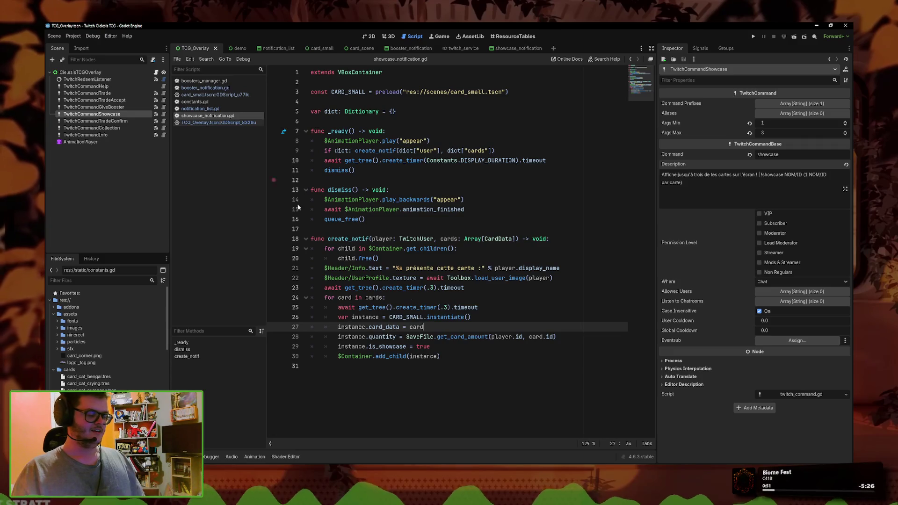
left_click(557, 319)
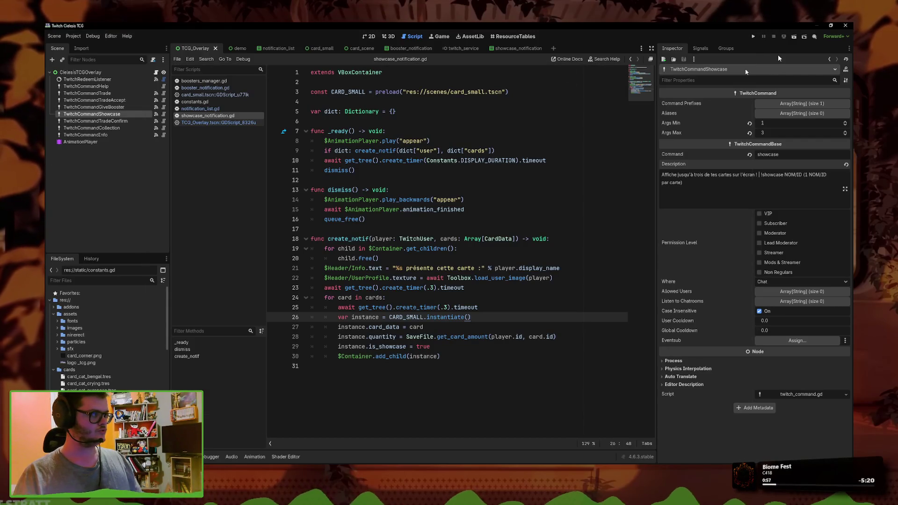
Step: Run the overlay project with F5 to test the showcase command
right_click(314, 464)
key("Escape")
key("F5")
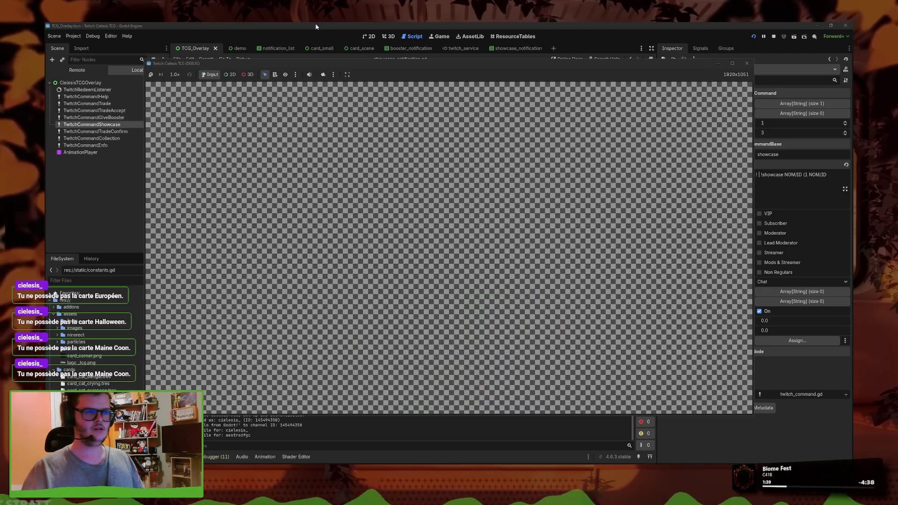
Step: Check the three cards shown side by side, then open booster_notification.gd for comparison
key("alt+Tab")
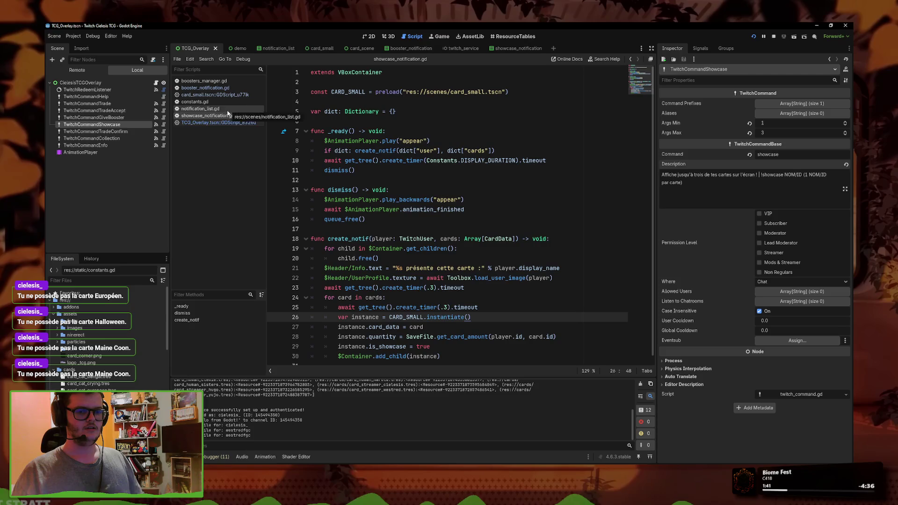
key("alt+Tab")
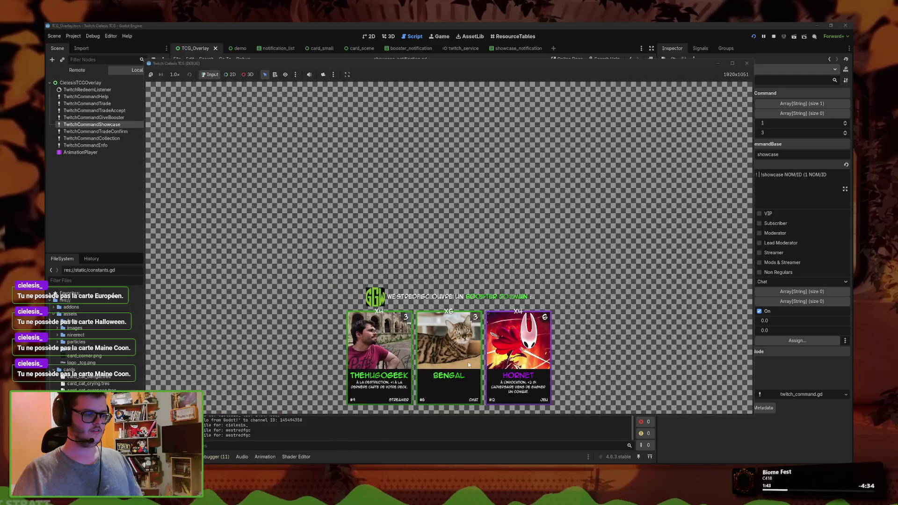
key("alt+Tab")
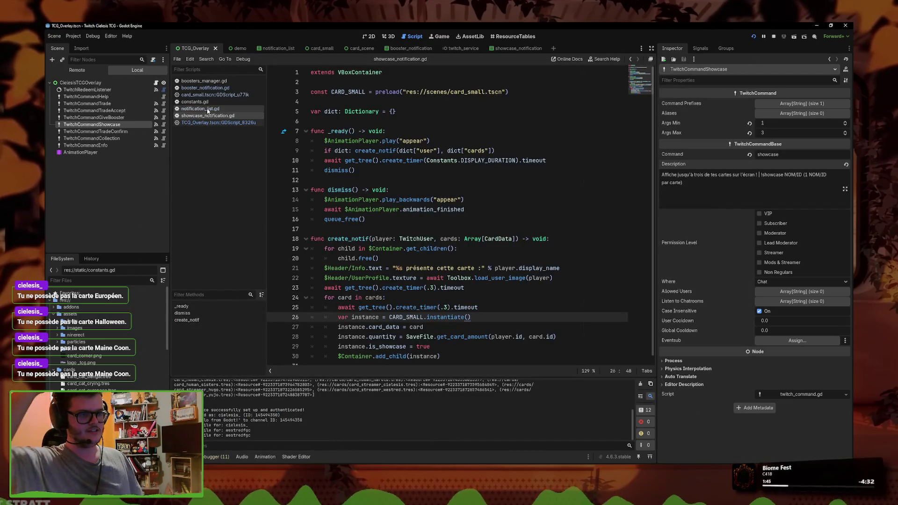
left_click(206, 88)
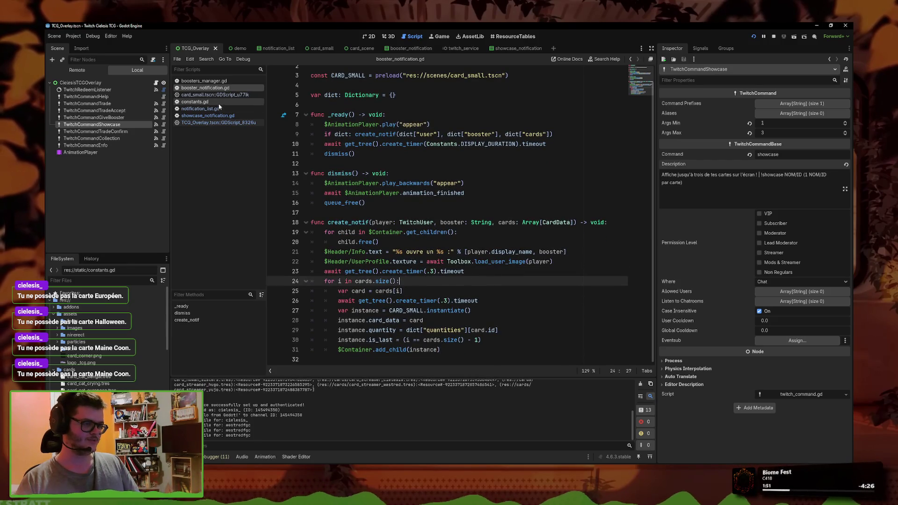
Step: Open the TCG_Overlay main script at the showcase loop's not-owned card chat message
left_click(225, 116)
left_click(218, 123)
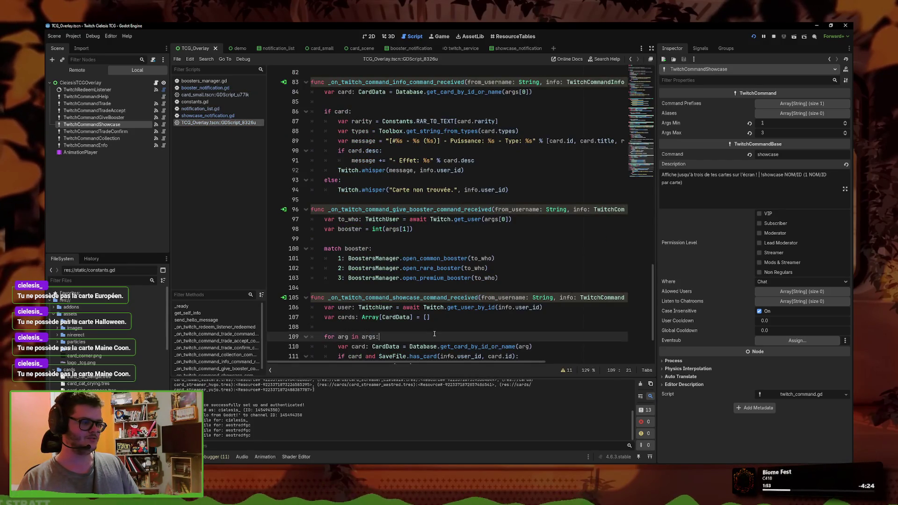
type("return")
left_click(431, 298)
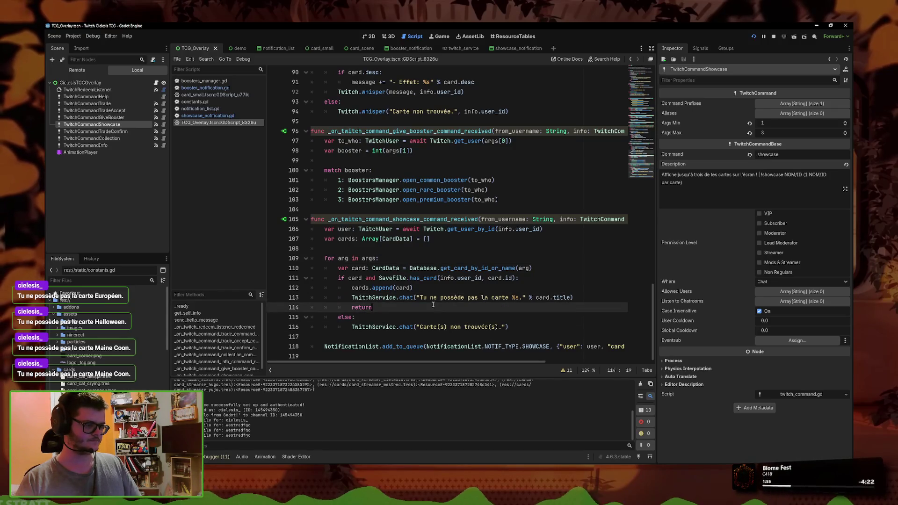
left_click(435, 289)
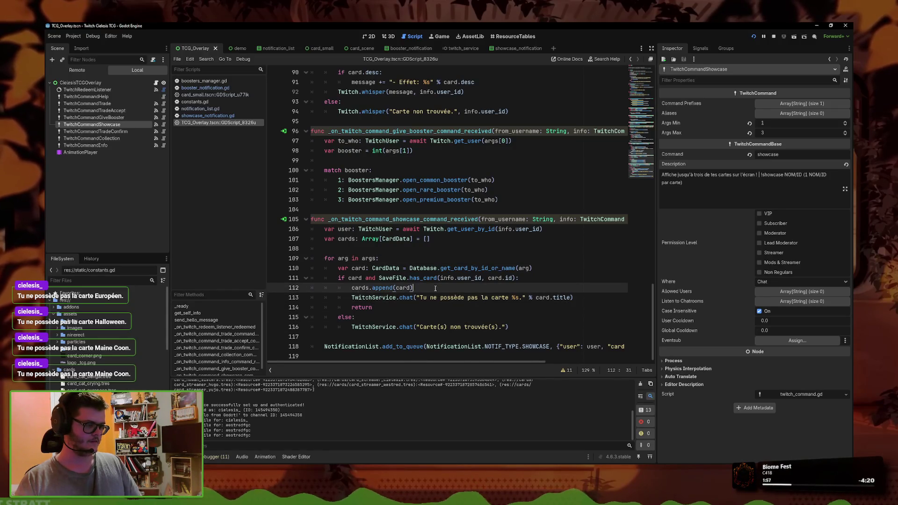
left_click(440, 298)
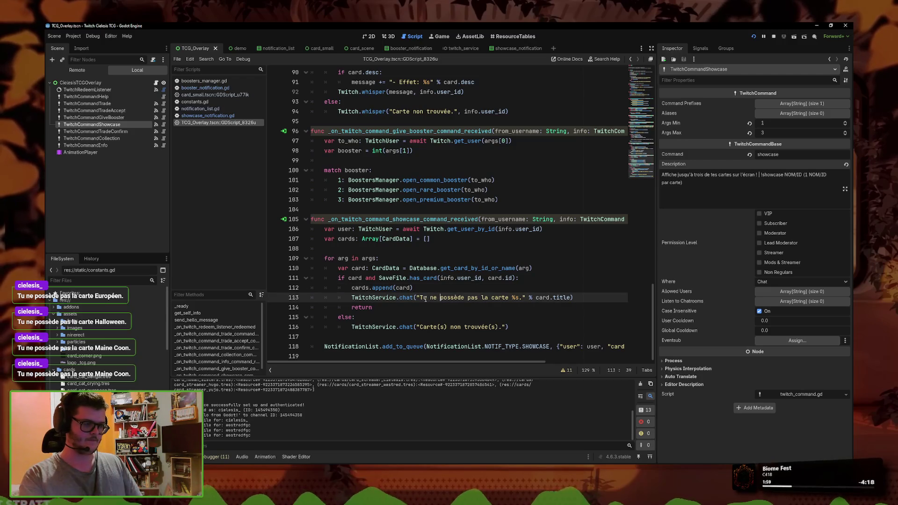
Step: Remove the 'and' from the line 111 card condition, then restore it and save
double_click(370, 278)
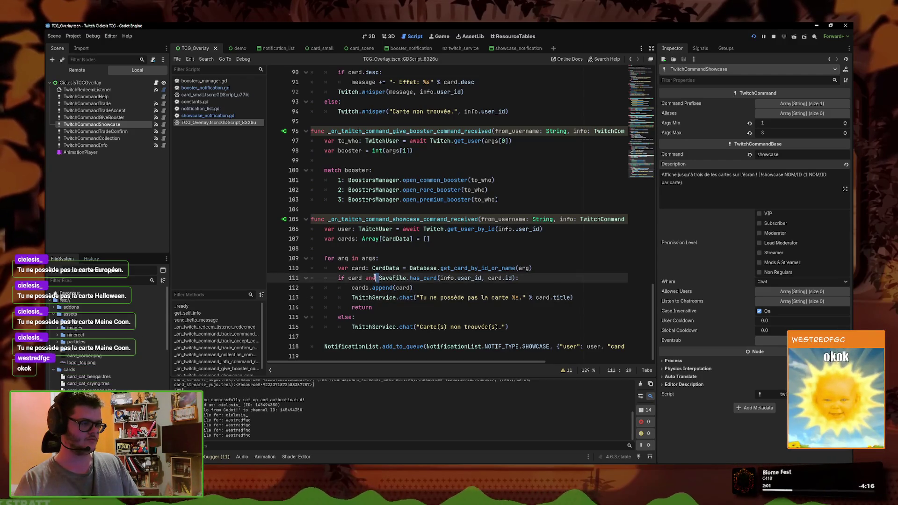
key("BackSpace")
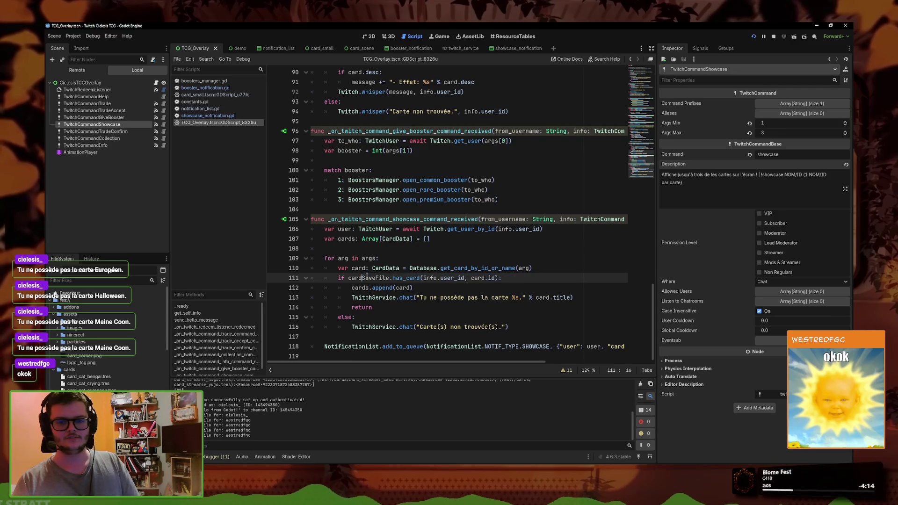
mouse_move(502, 266)
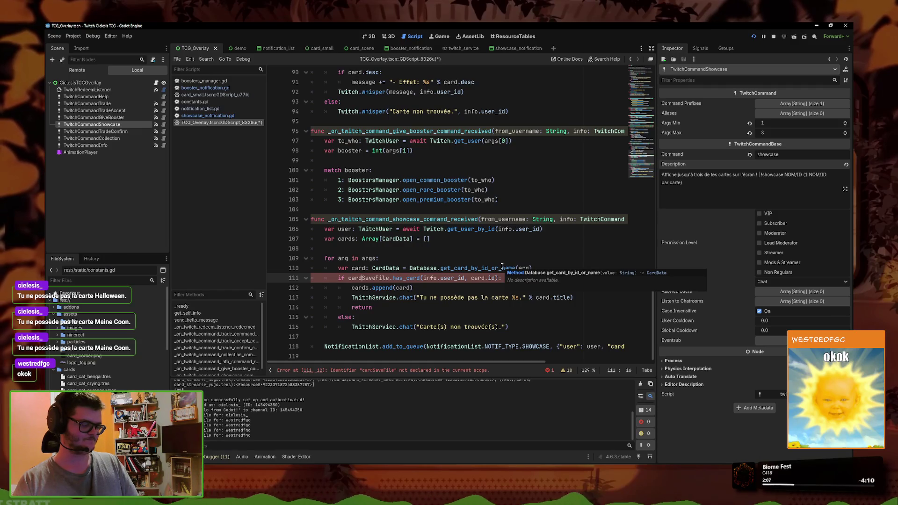
type("and")
key("ctrl+s")
Step: Split the SaveFile.has_card ownership check into its own nested 'if' under the card check
left_click_drag(379, 278, 363, 278)
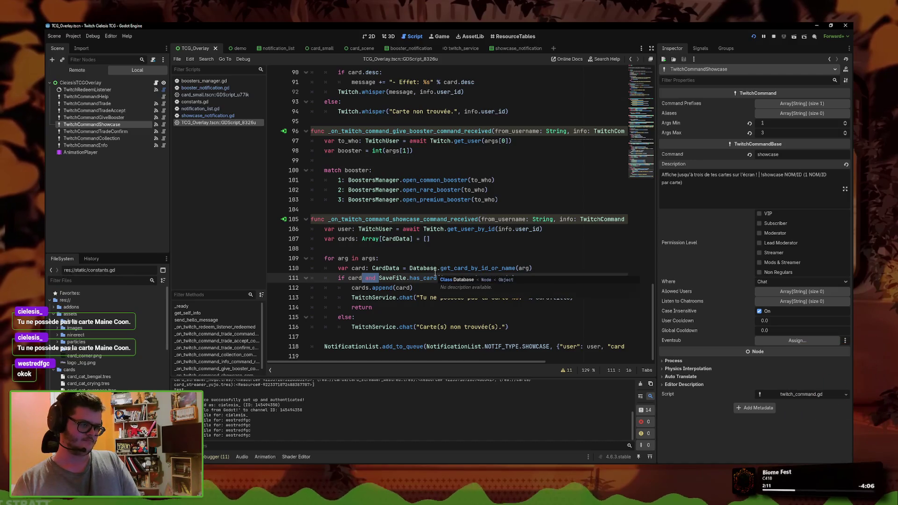
key("Return")
type("if")
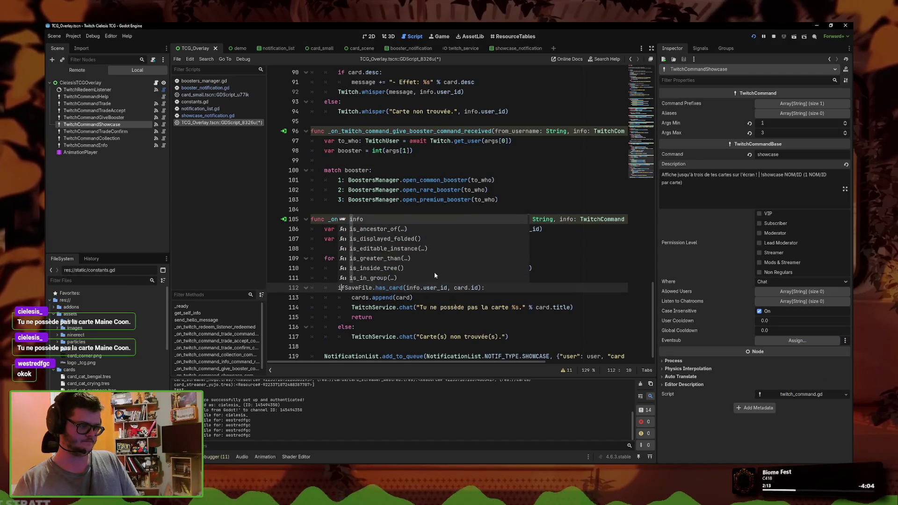
key("Right")
key("Home")
key("Tab")
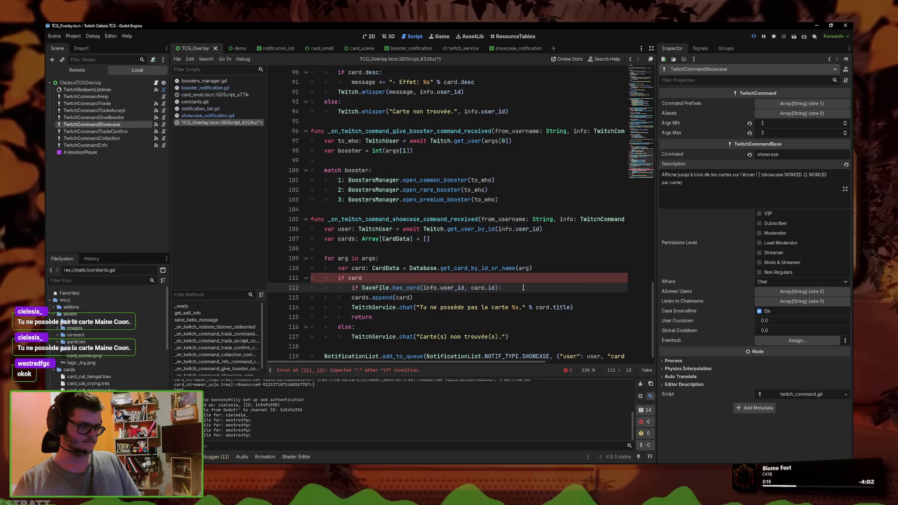
Step: Indent cards.append under the ownership check and put the not-owned chat message and return under 'else:'
left_click(436, 300)
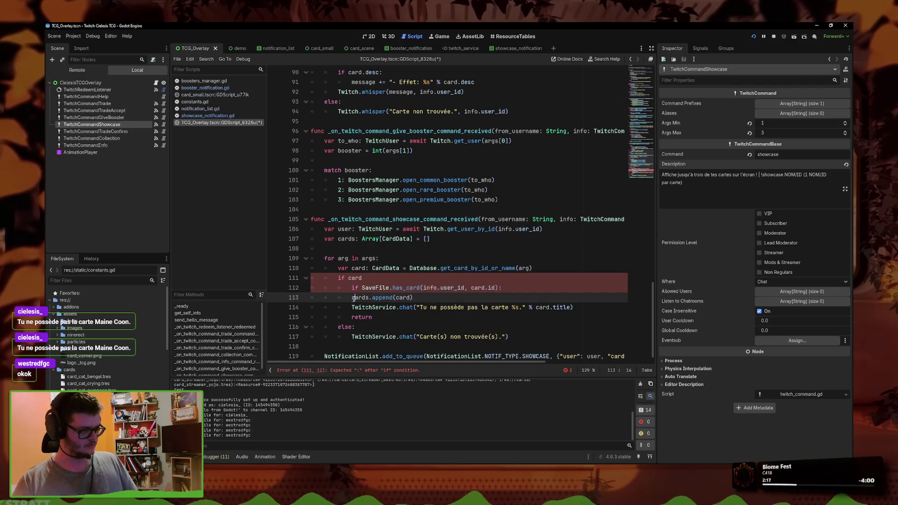
key("Home")
key("Tab")
key("Down")
key("Home")
type("else:")
key("Return")
key("Down")
key("Tab")
Step: Add the missing colon to the 'if card' line and relaunch the overlay with F5
left_click(377, 276)
type(":")
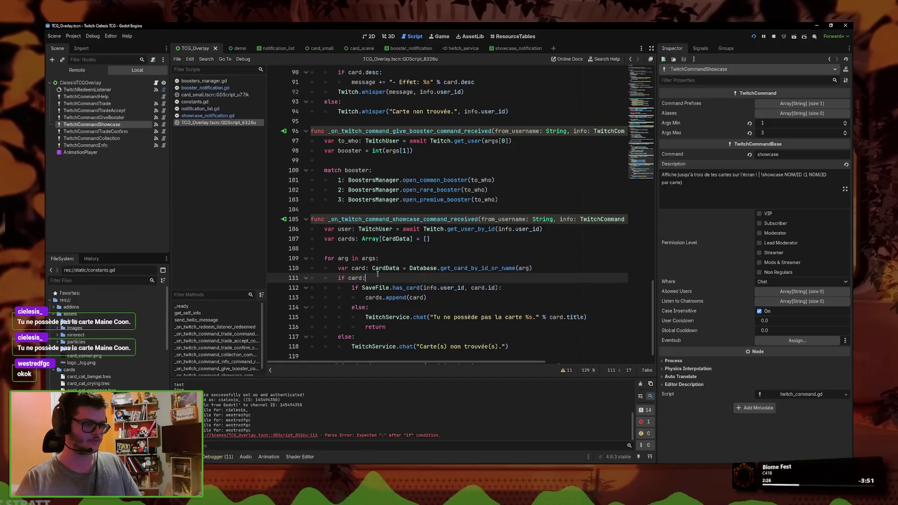
key("F5")
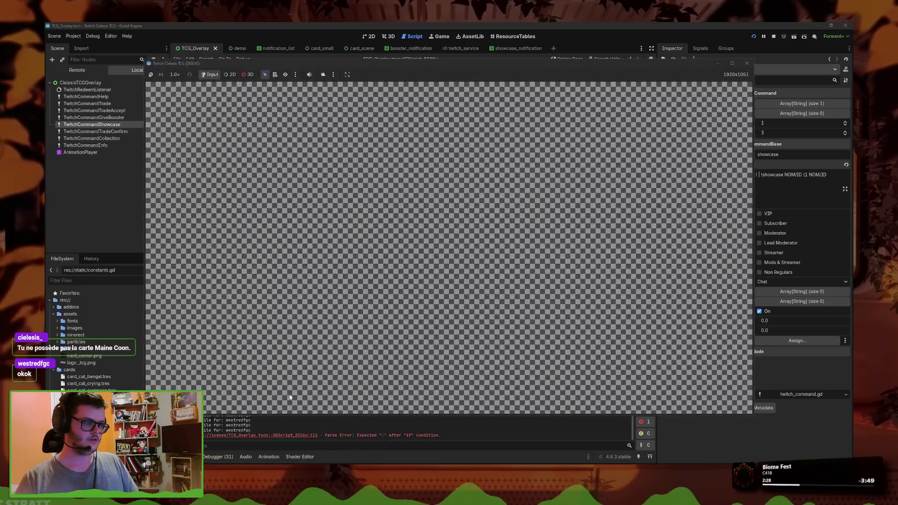
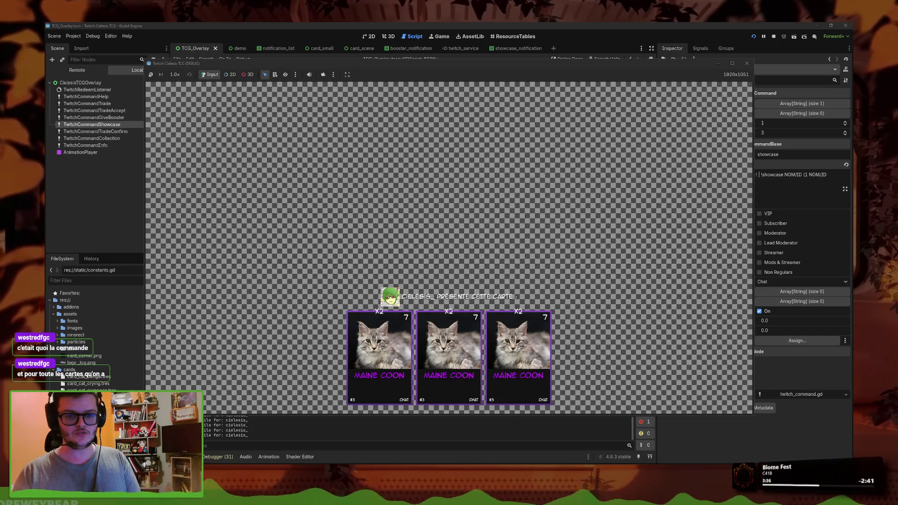
Step: Switch away from the running overlay window back to the script editor
key("alt+Tab")
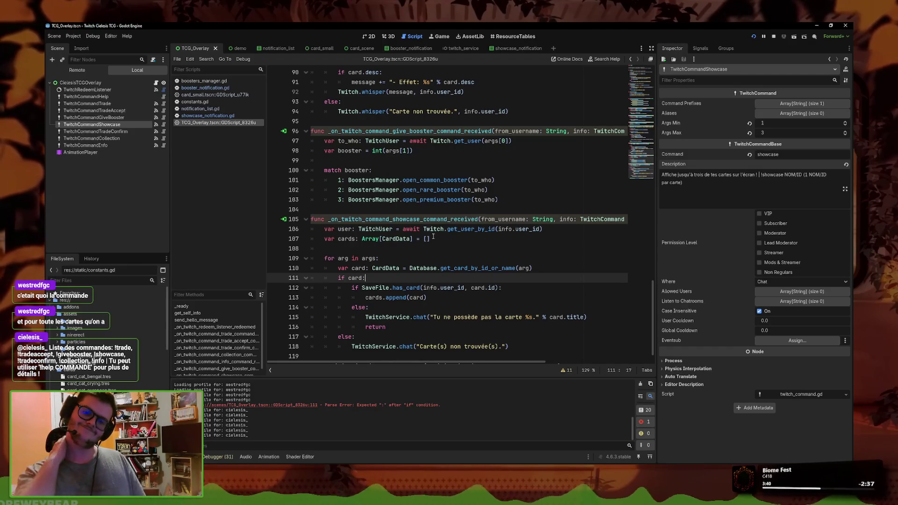
left_click(426, 248)
left_click(432, 278)
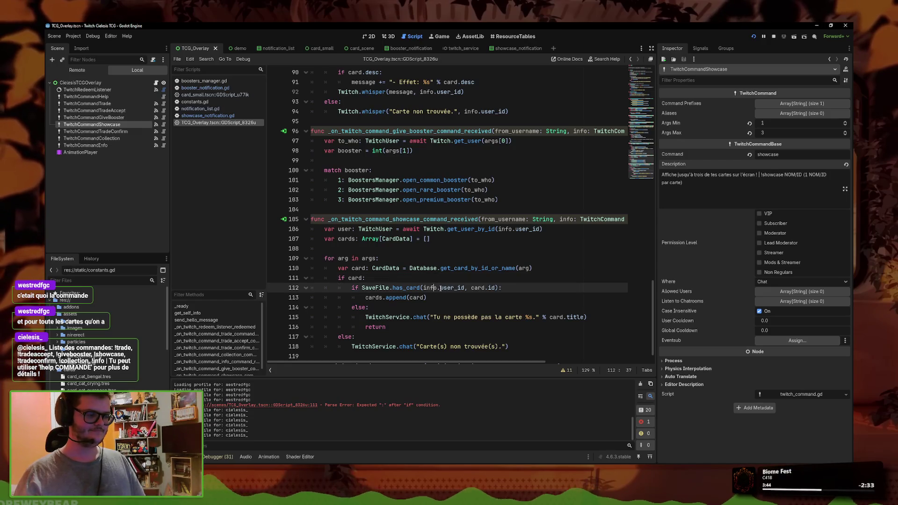
Step: Inspect lines 110–118 of the showcase handler, checking info.user_id and the cards variable
left_click(482, 293)
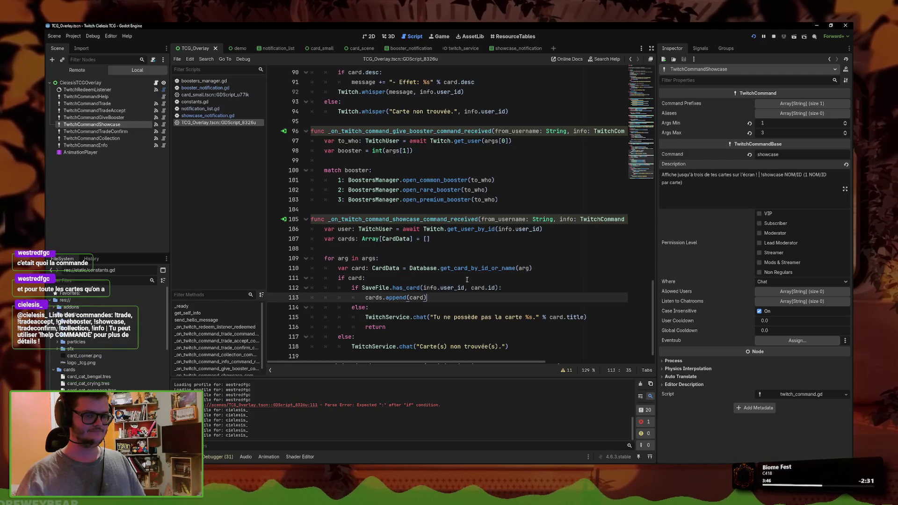
left_click(442, 288)
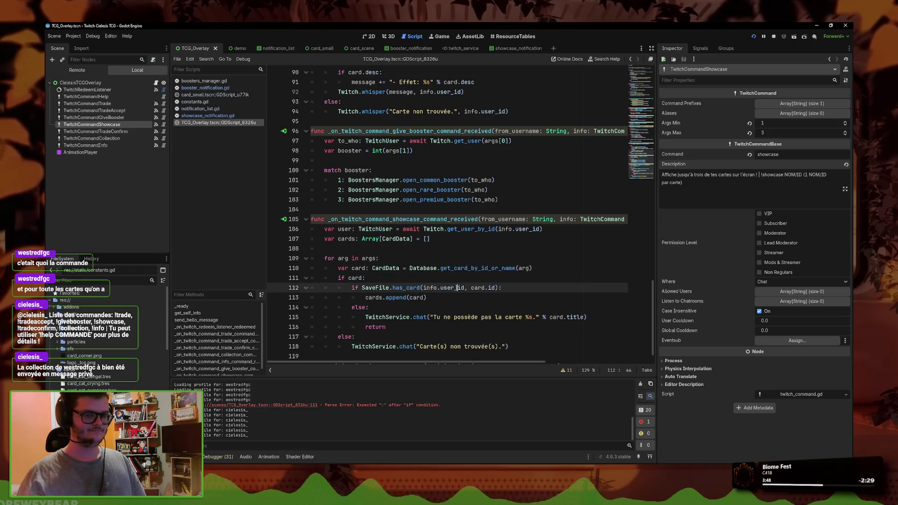
left_click(461, 296)
scroll(462, 291, "down", 1)
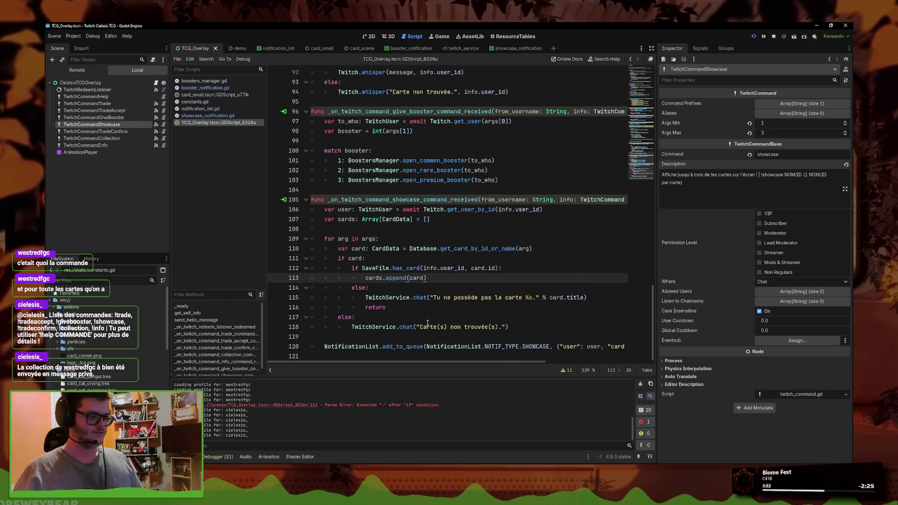
key("Down")
left_click(480, 276)
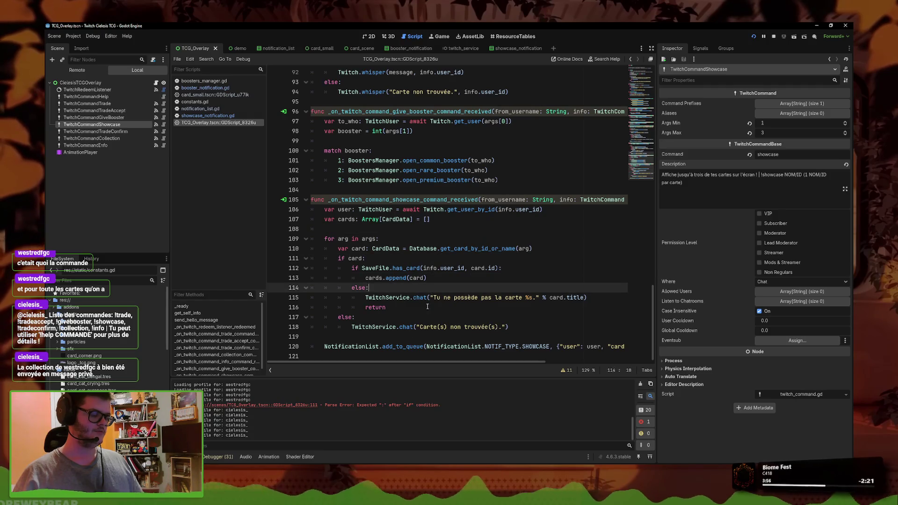
left_click(346, 327)
left_click(370, 279)
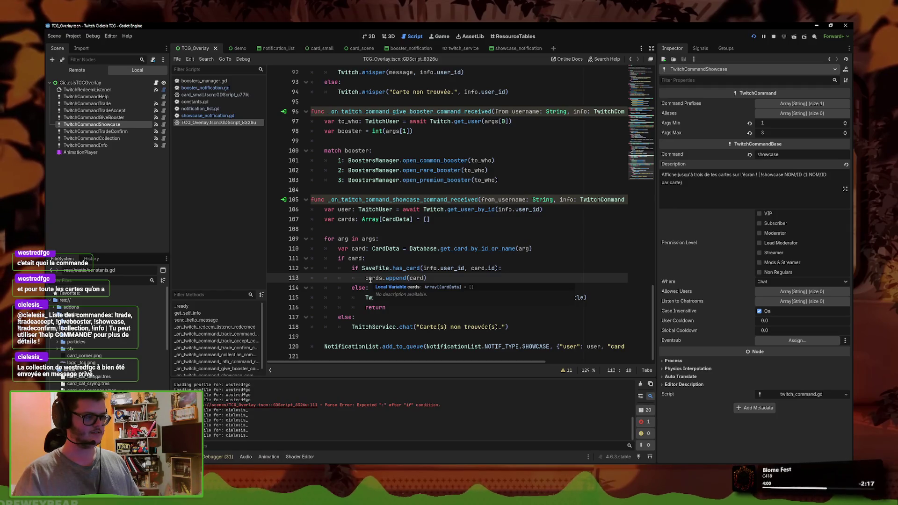
left_click(413, 249)
Step: Review the showcase handler (lines 105–120), then run the overlay with F5
scroll(418, 261, "up", 2)
scroll(417, 261, "up", 1)
scroll(417, 261, "up", 2)
scroll(414, 248, "up", 7)
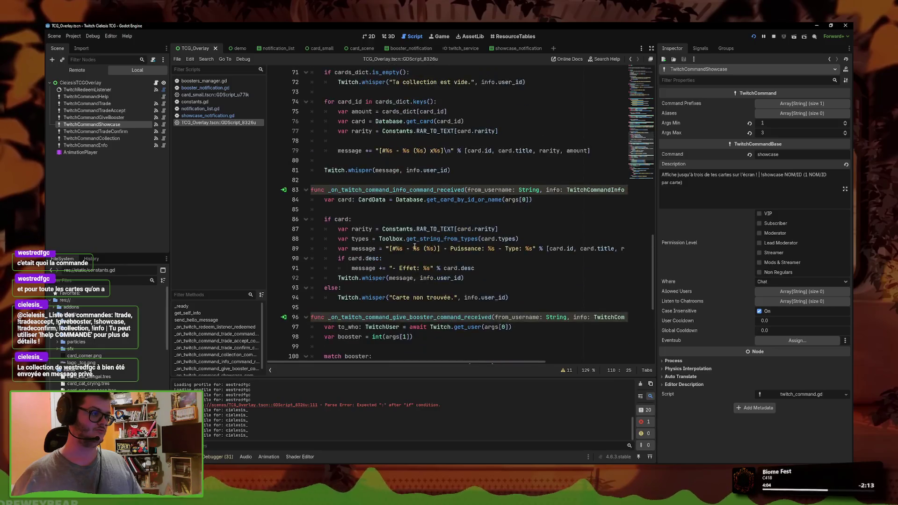
scroll(415, 245, "down", 6)
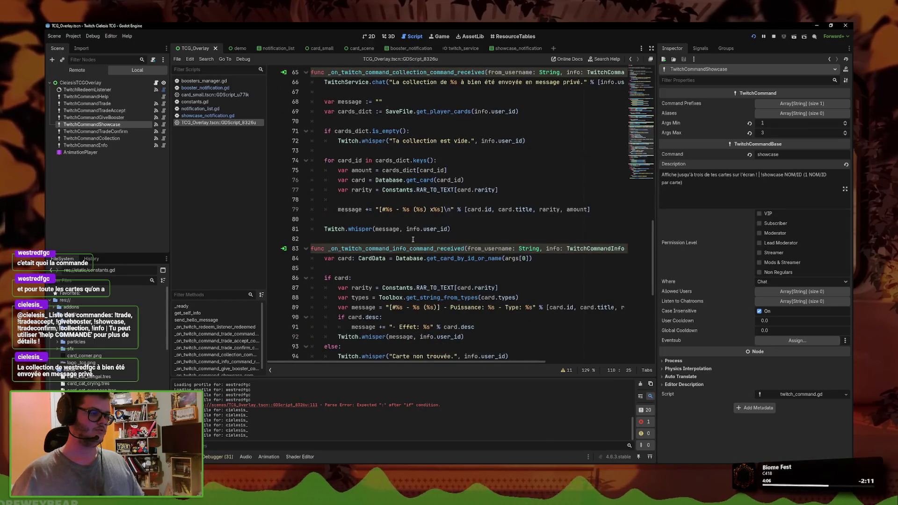
scroll(411, 235, "up", 17)
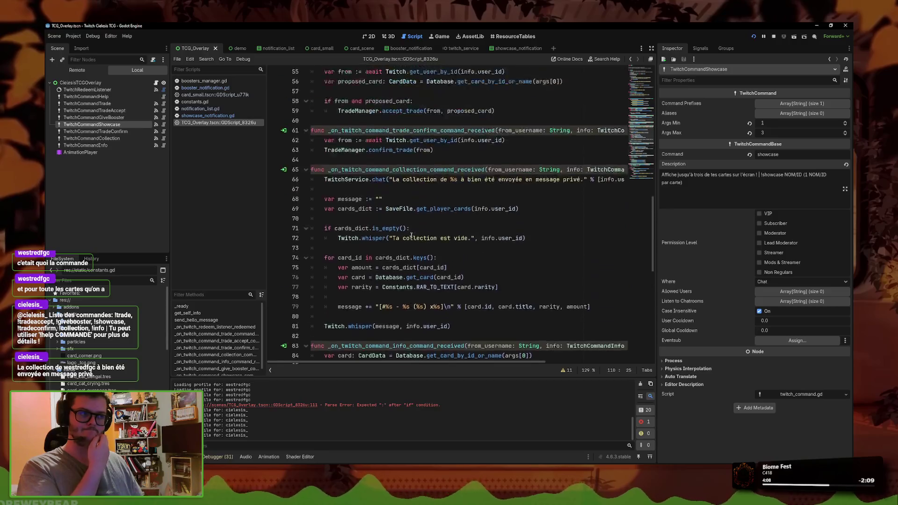
scroll(411, 235, "up", 2)
scroll(412, 235, "down", 20)
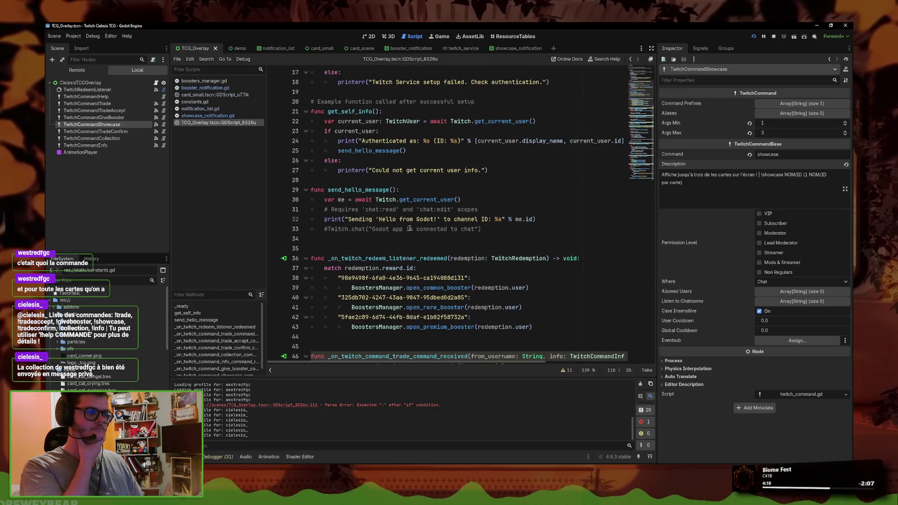
scroll(406, 224, "down", 1)
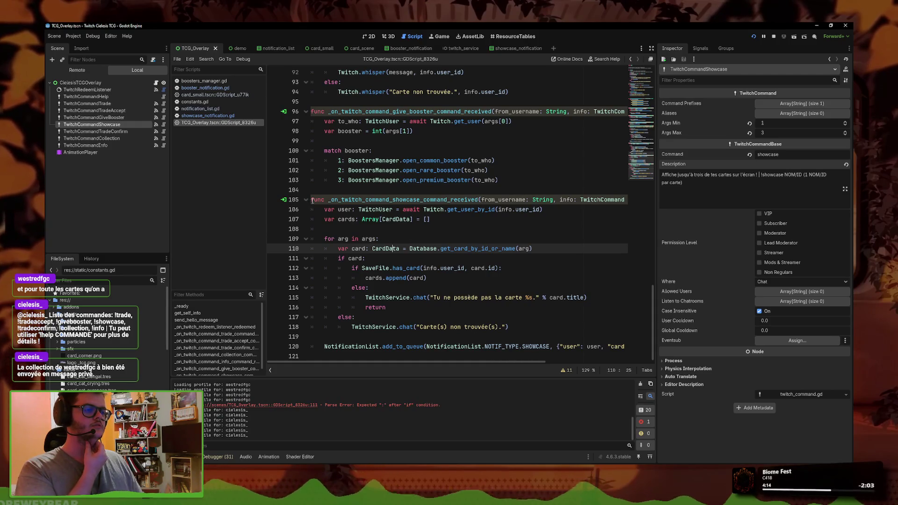
left_click_drag(310, 200, 608, 348)
left_click(427, 275)
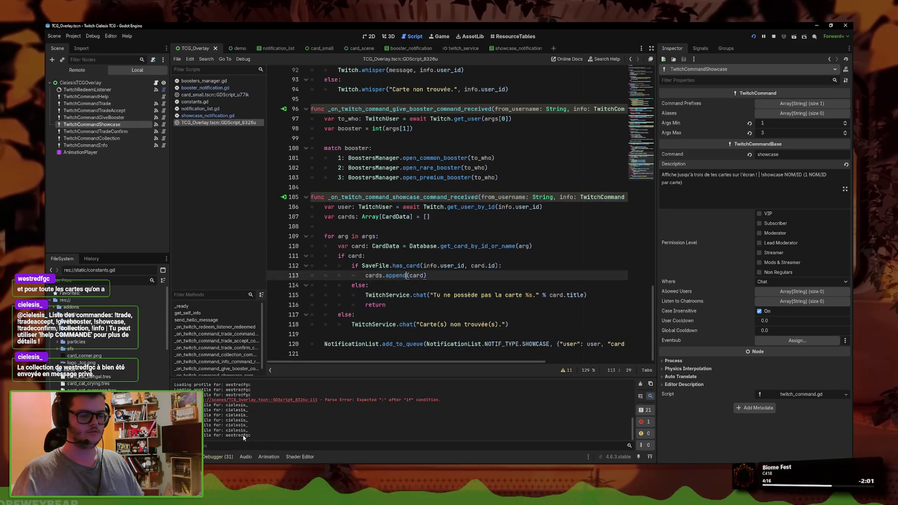
key("F5")
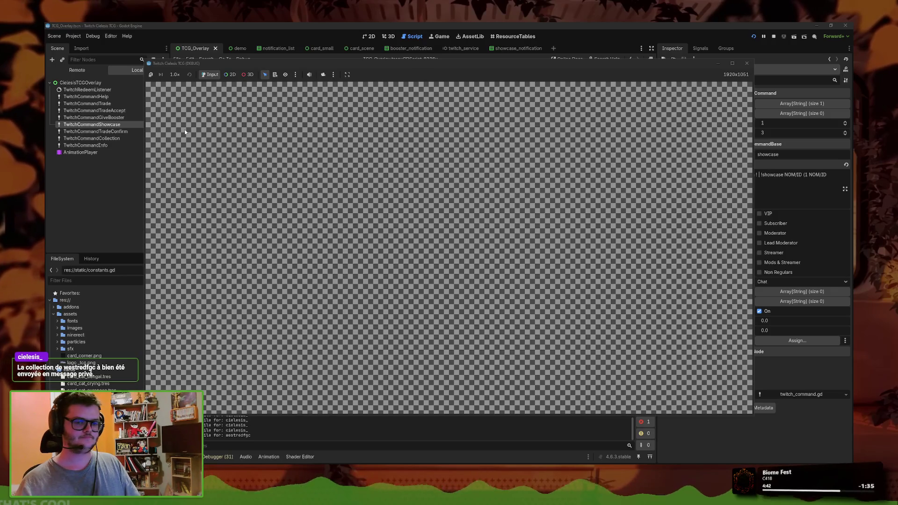
Step: Bring the script editor back in front of the running overlay test window
left_click(278, 30)
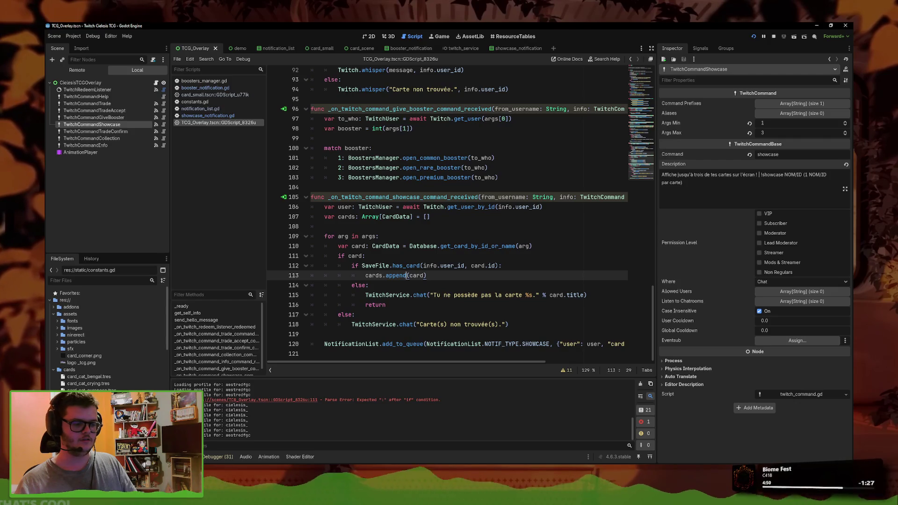
Step: Bring the Steam window forward, then return to line 107 in the editor
mouse_move(279, 462)
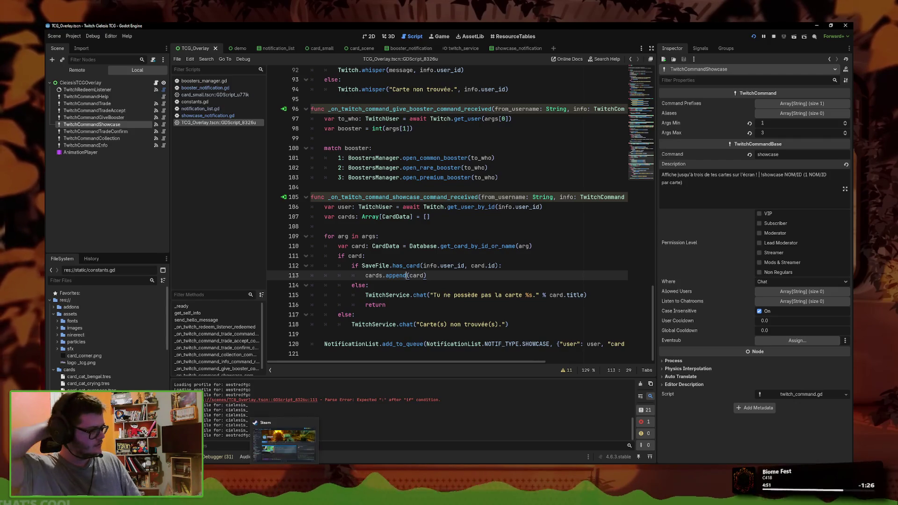
left_click(275, 459)
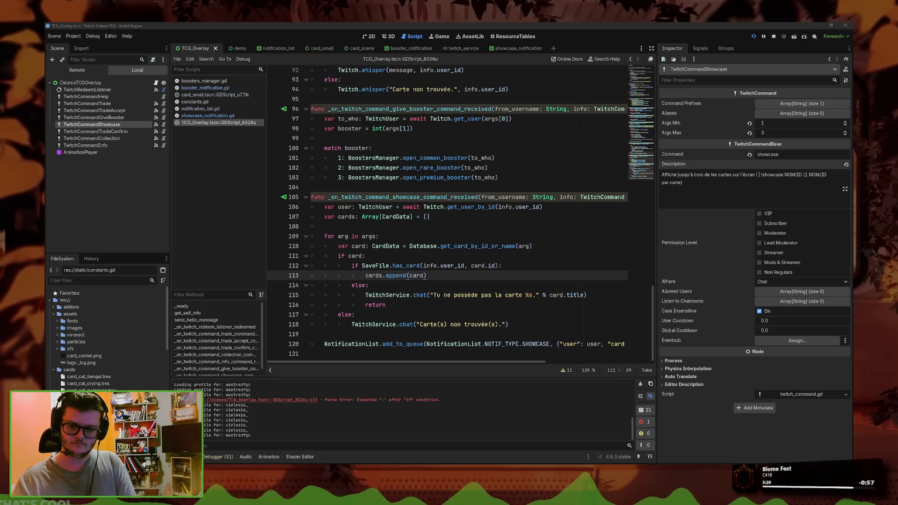
left_click(522, 218)
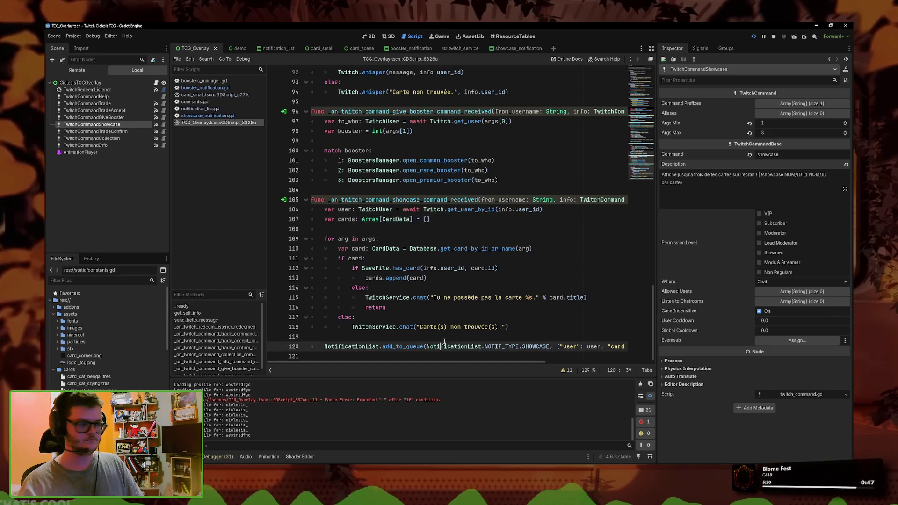
Step: Paste the requested_counts / SaveFile.get_card_amount code over the showcase handler body
left_click_drag(626, 343, 578, 344)
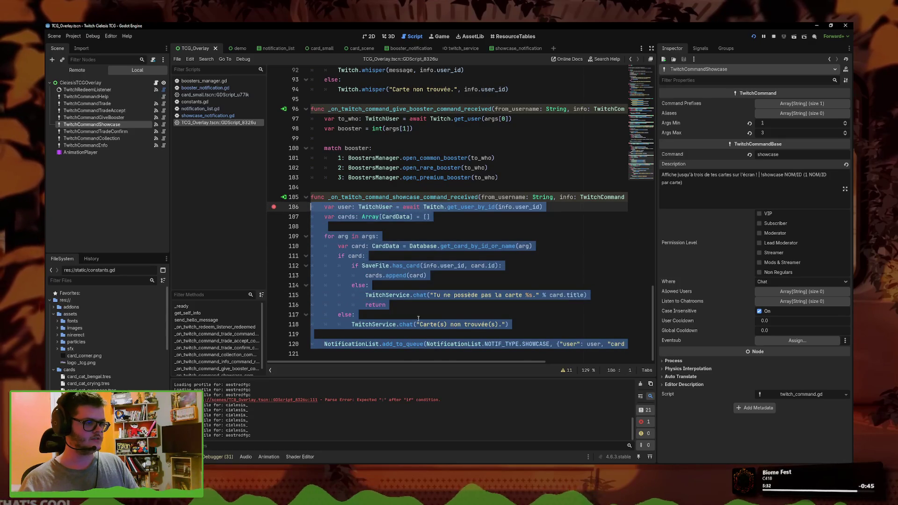
key("ctrl+v")
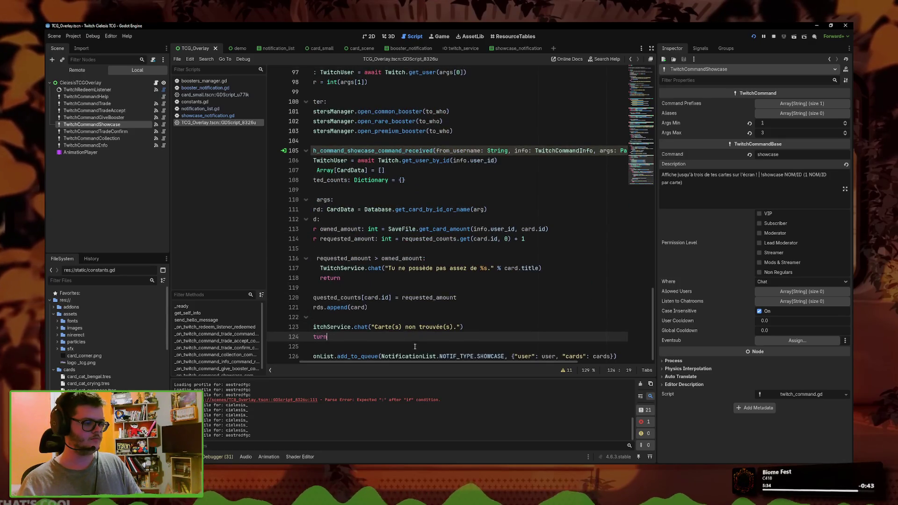
left_click(393, 319)
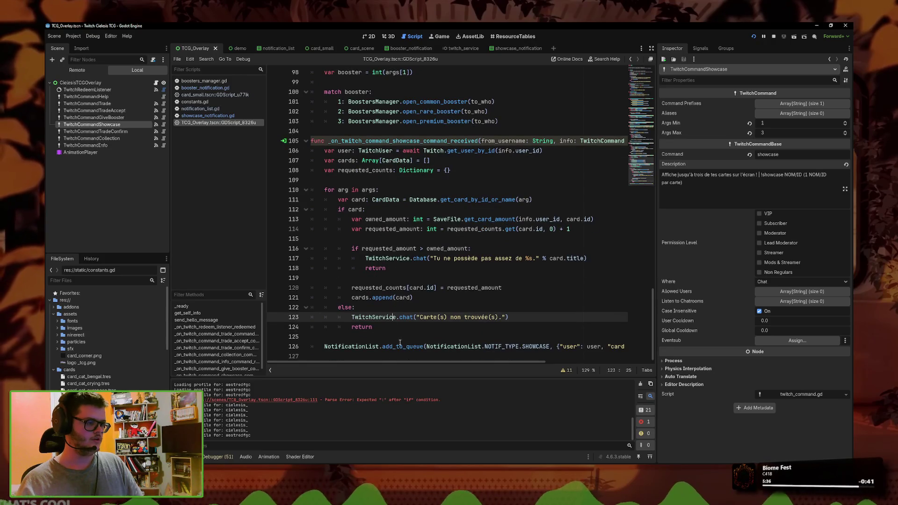
left_click(508, 259)
key("Up")
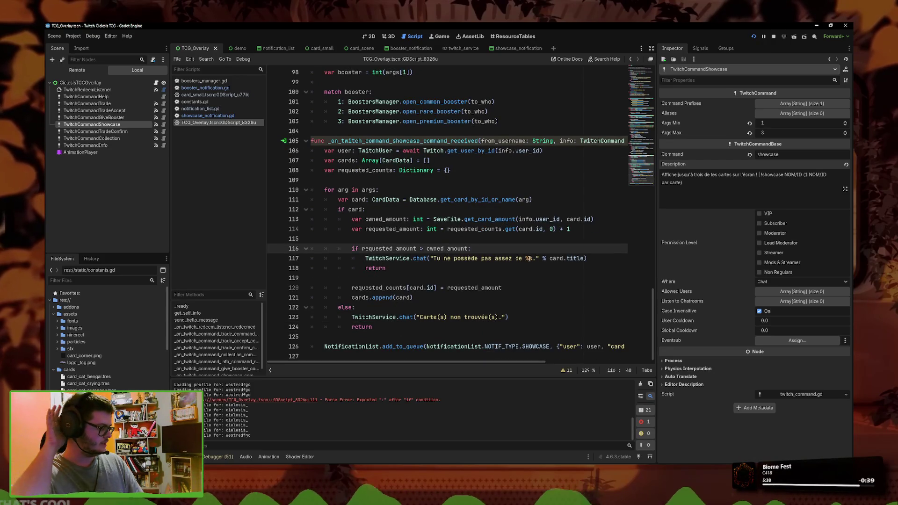
key("Up")
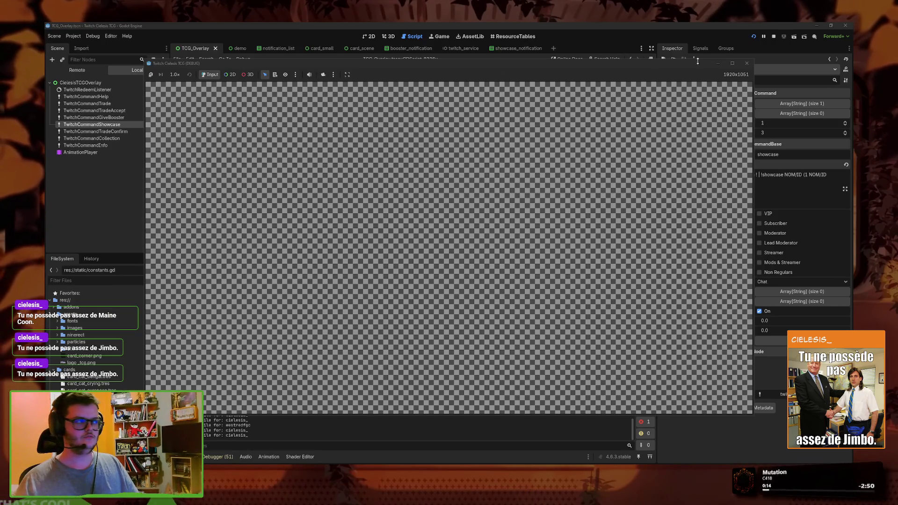
Step: Stop the running game with F8 and return to line 122 of the handler
key("F8")
left_click(382, 309)
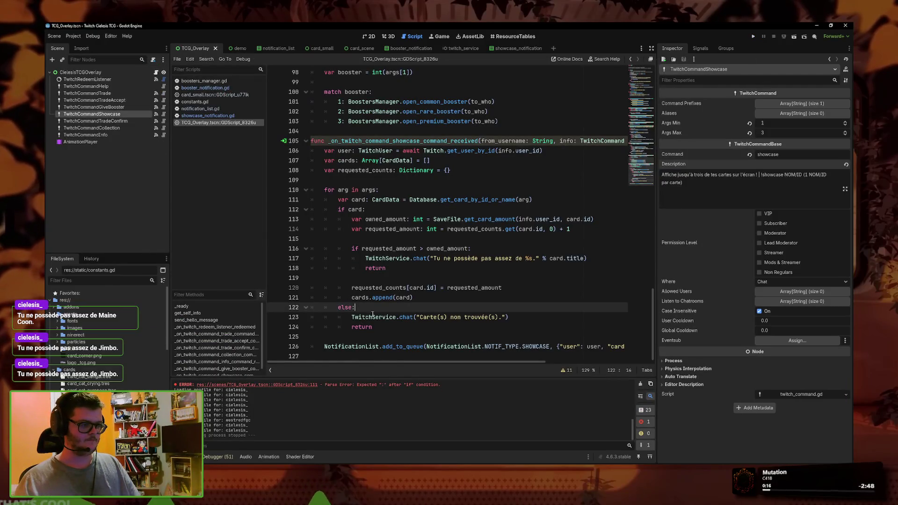
Step: Search all project files for .chat and open the trade_manager.gd line 116 match
double_click(405, 317)
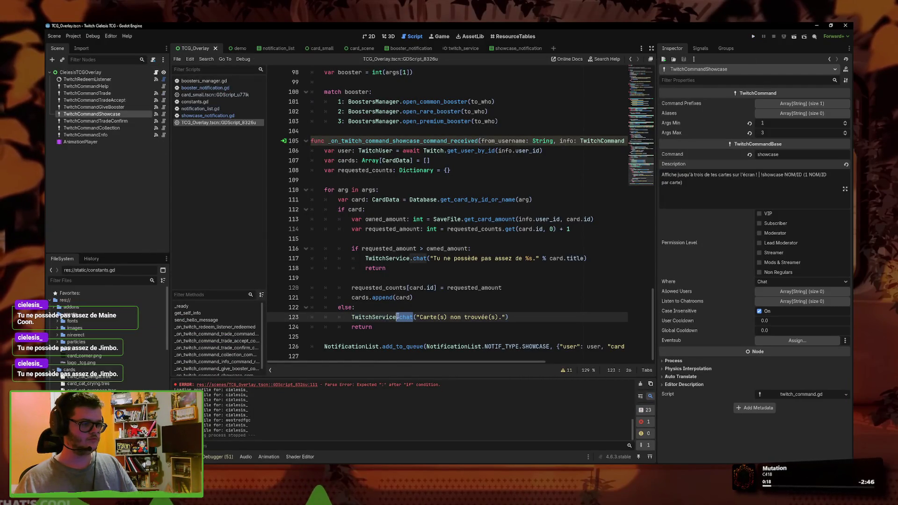
left_click(206, 58)
left_click(220, 107)
key("Return")
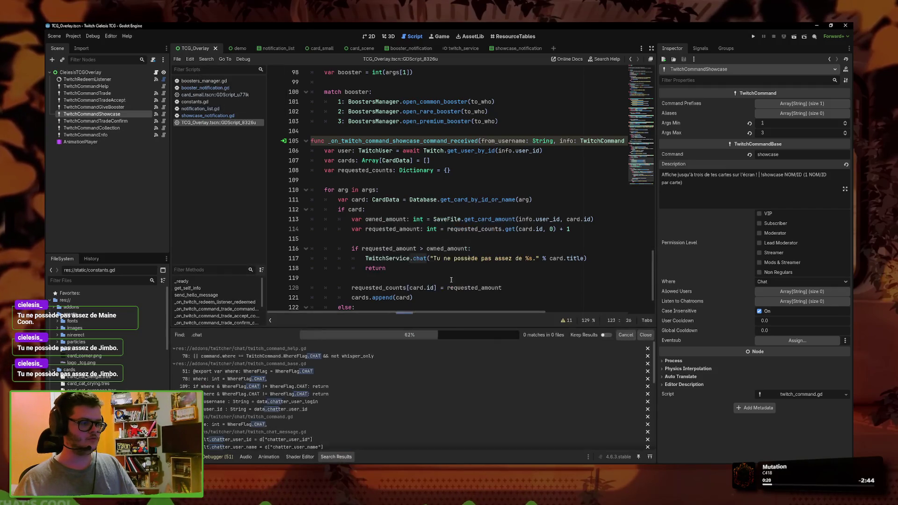
scroll(290, 379, "down", 10)
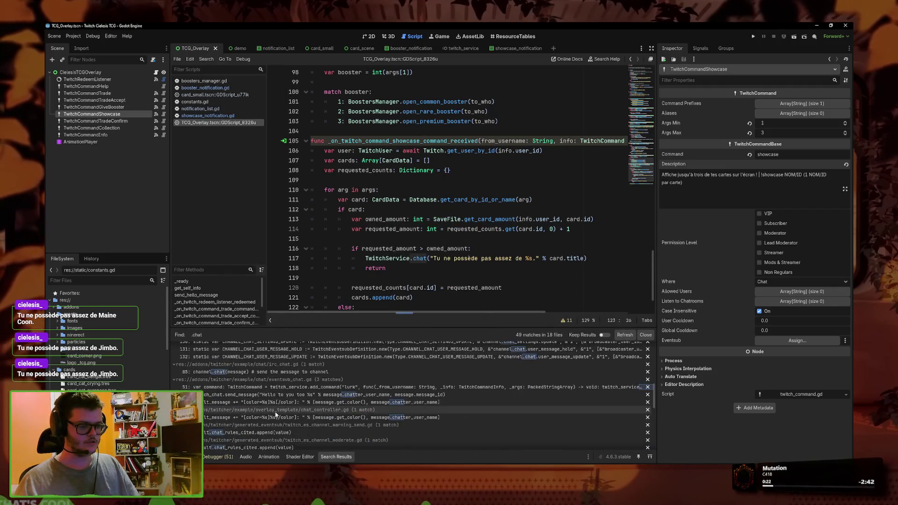
scroll(281, 412, "down", 5)
left_click(290, 443)
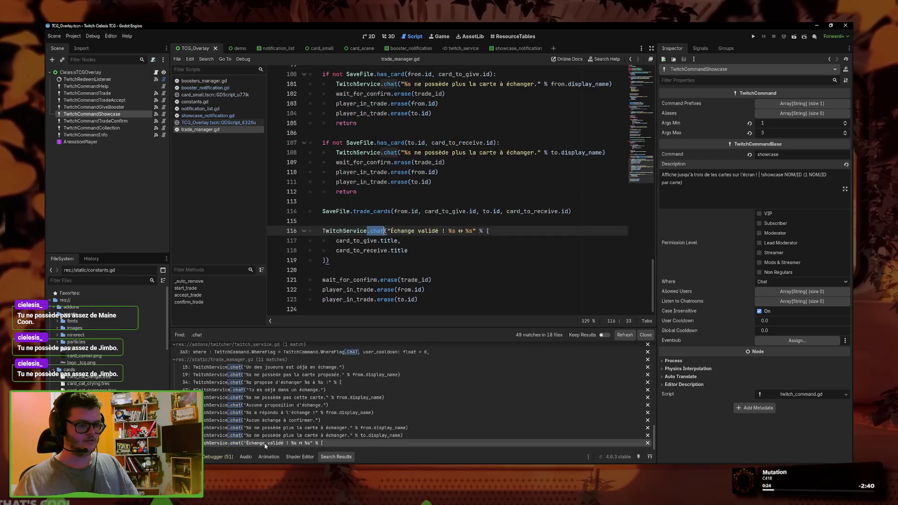
Step: Make the line 116 'Échange validé' chat message start with '!'
left_click(389, 231)
key("Right")
type("!")
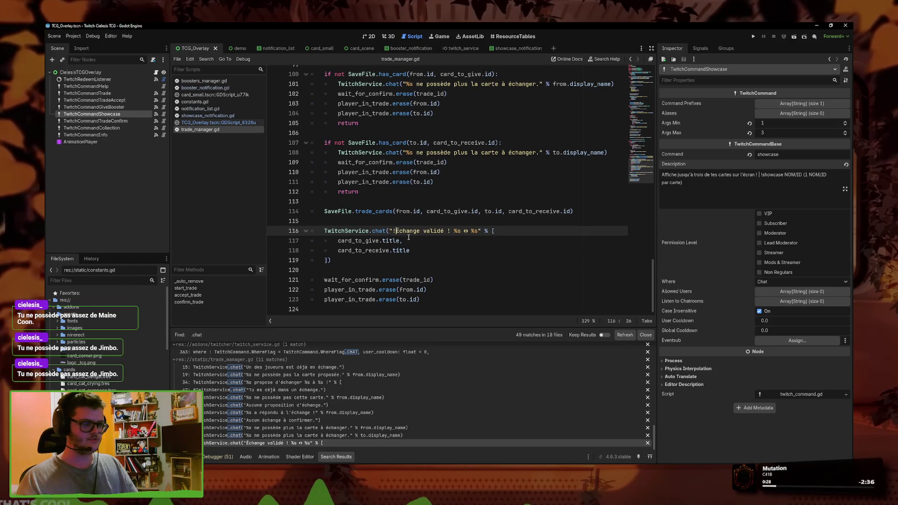
left_click(405, 153)
Step: Prefix the line 108, line 101 and 'Aucun échange à confirmer' messages with '!'
type("!")
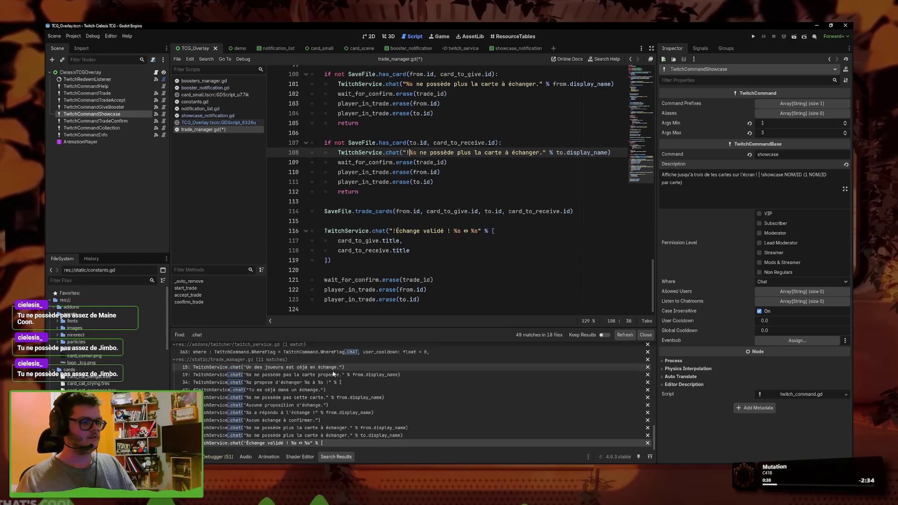
left_click(286, 429)
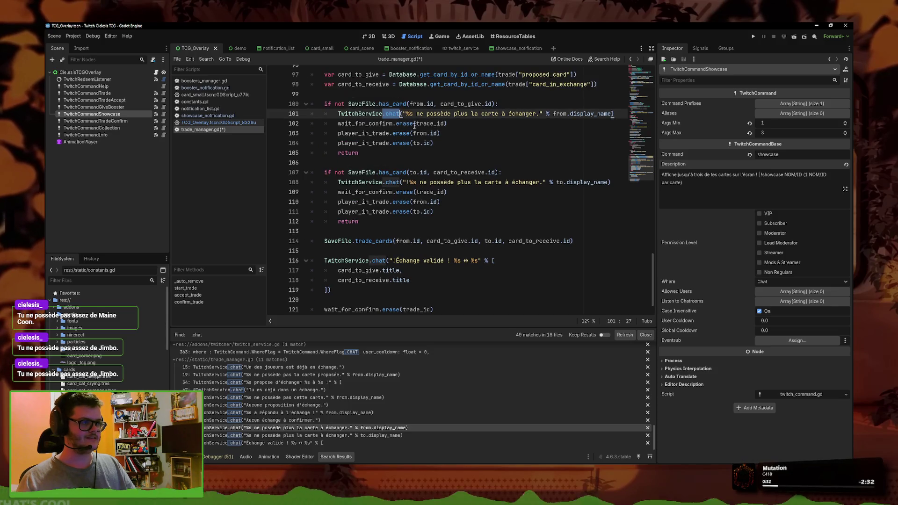
key("Right")
key("Right")
key("Right")
type("!")
left_click(280, 420)
key("Right")
key("Right")
key("Right")
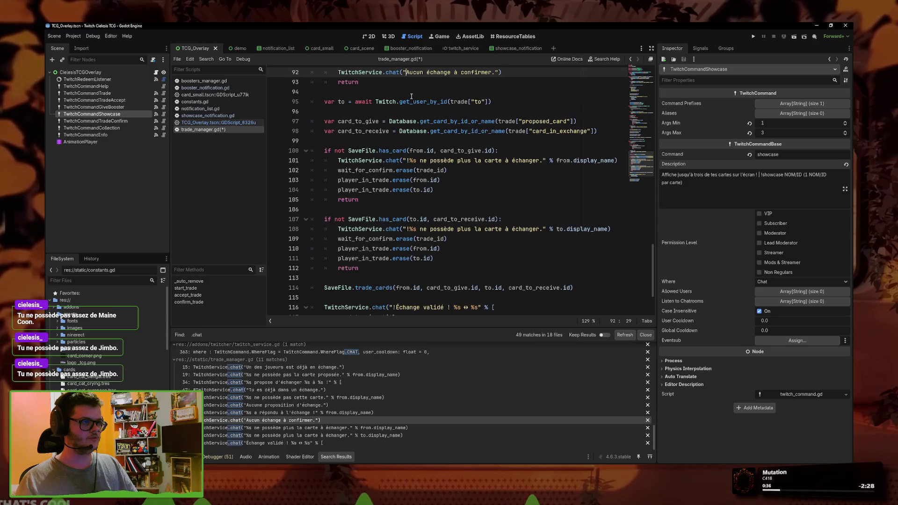
type("!")
Step: Prefix the line 77 reply, 'Aucune proposition d'échange' and line 51 messages with '!'
scroll(449, 187, "up", 4)
left_click(327, 412)
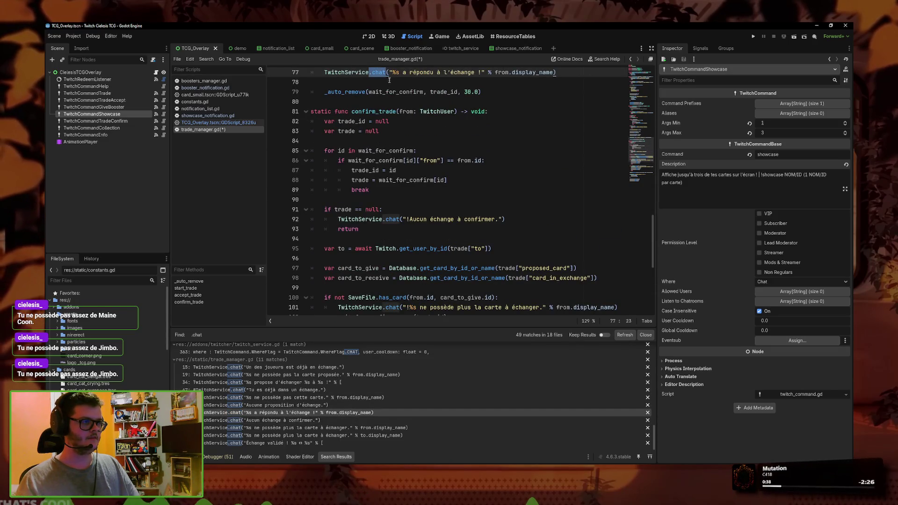
key("Right")
key("Right")
key("Right")
type("!")
scroll(405, 218, "up", 7)
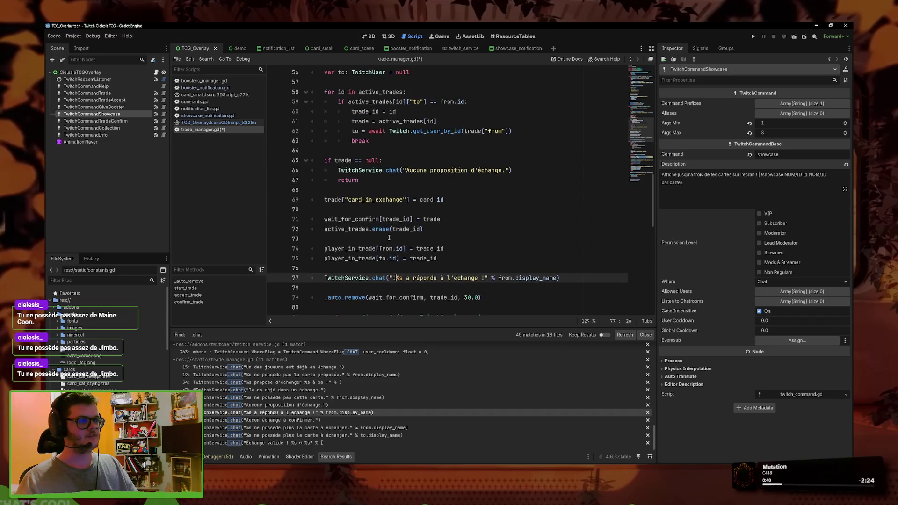
left_click(281, 405)
key("Right")
key("Right")
key("Right")
type("!")
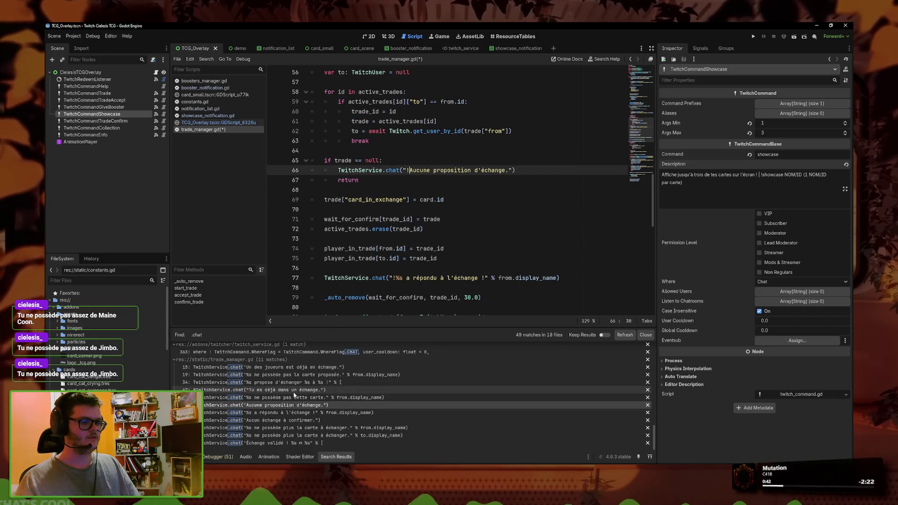
left_click(328, 398)
key("Right")
key("Right")
key("Right")
type("!")
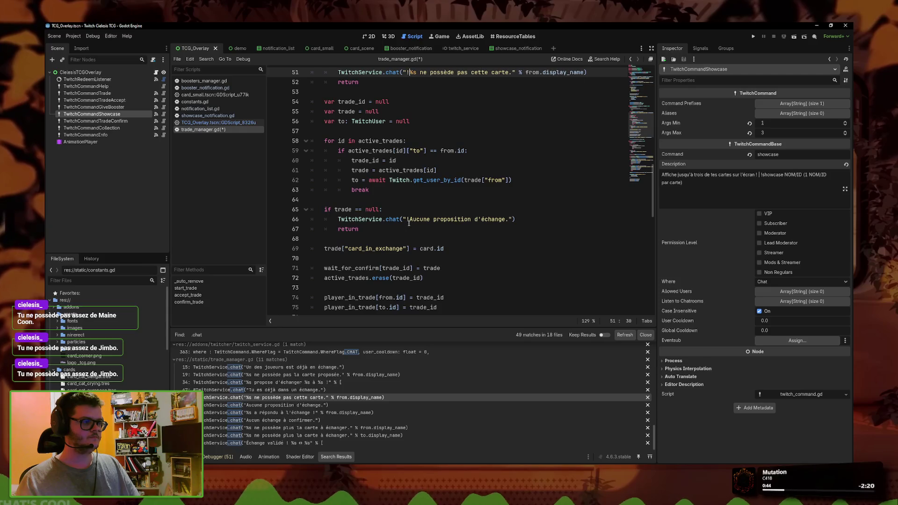
Step: Prefix the line 34 proposal, line 19 and line 15 messages with '!'
left_click(327, 390)
left_click(327, 382)
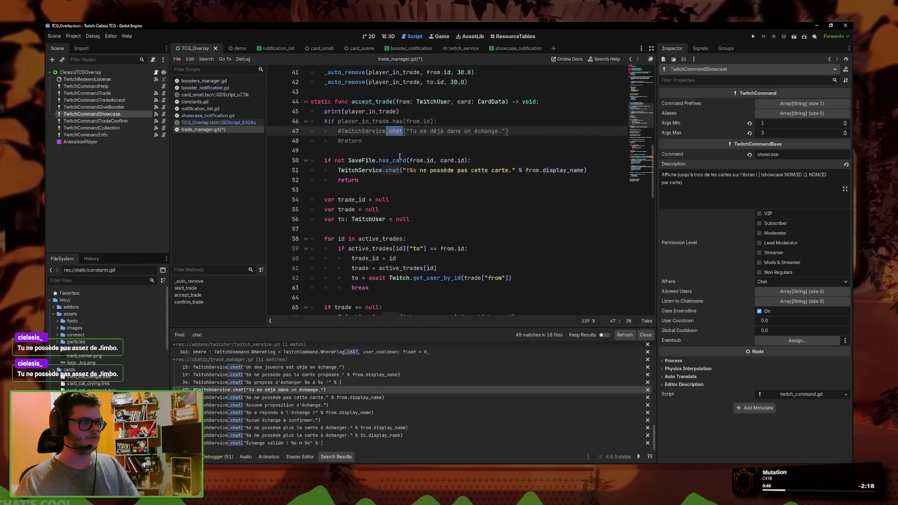
key("Right")
key("Right")
key("Right")
type("!")
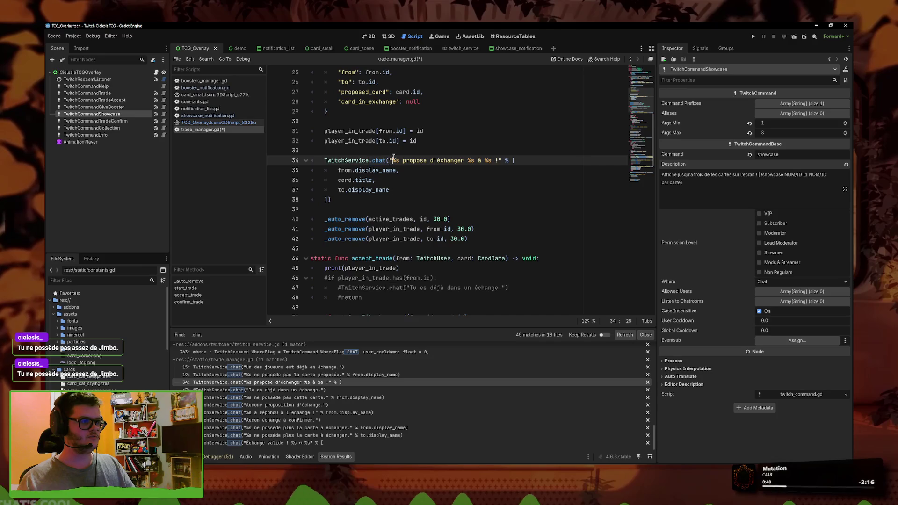
left_click(302, 375)
key("Right")
key("Right")
key("Right")
type("!")
left_click(290, 367)
key("Right")
key("Right")
key("Right")
type("!")
scroll(290, 379, "up", 5)
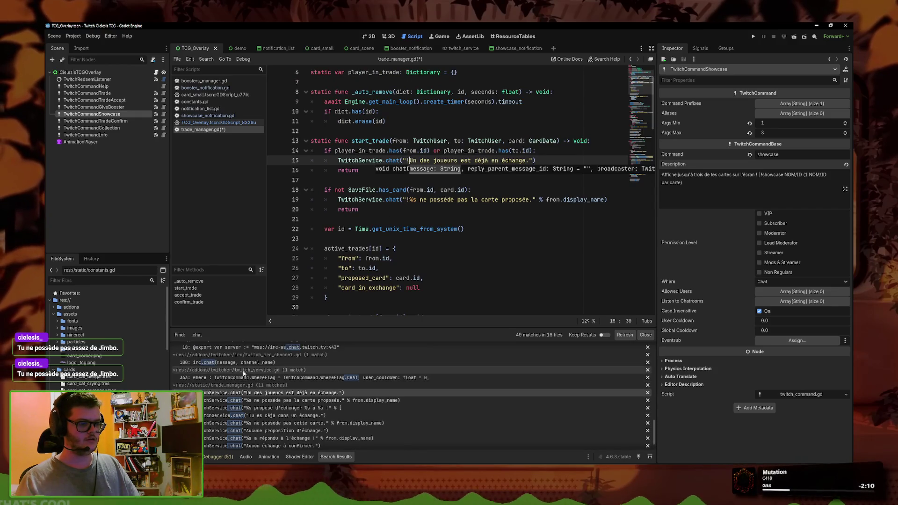
Step: Rerun the .chat Find in Files search excluding res://addons, then save trade_manager.gd
scroll(264, 380, "down", 5)
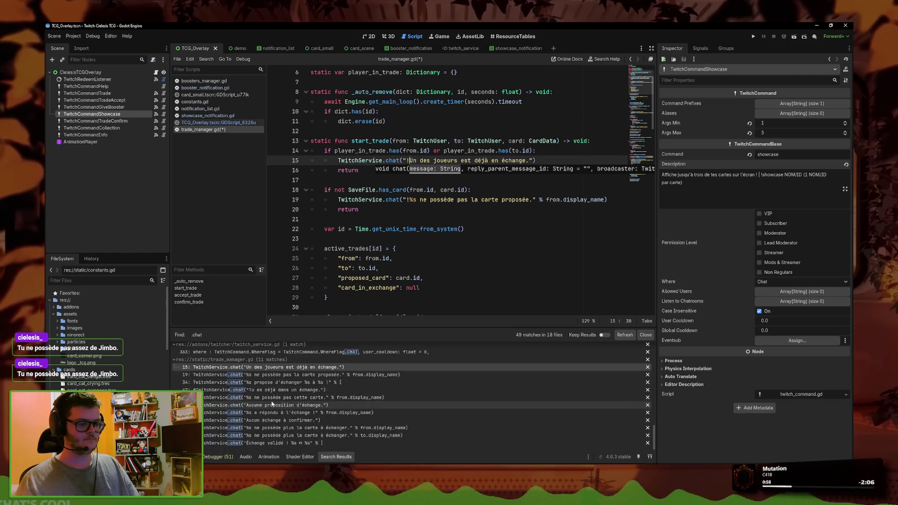
scroll(280, 406, "up", 4)
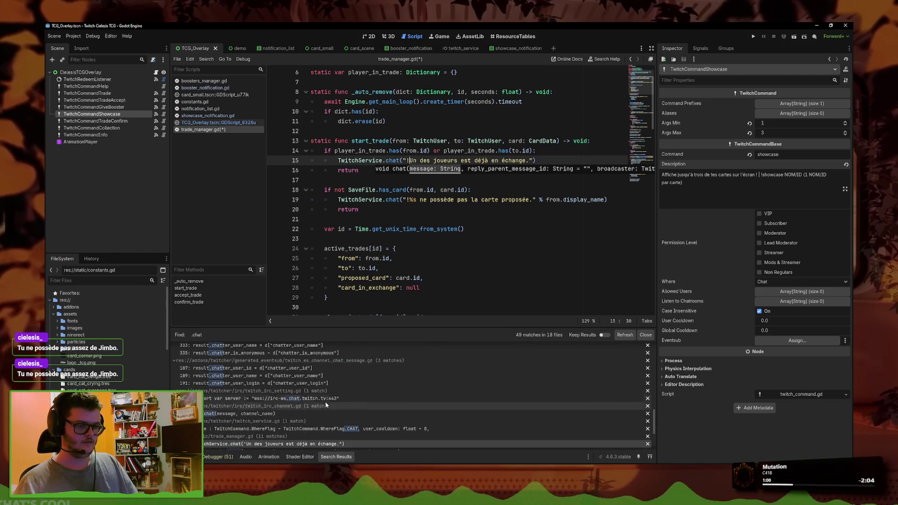
scroll(262, 405, "up", 5)
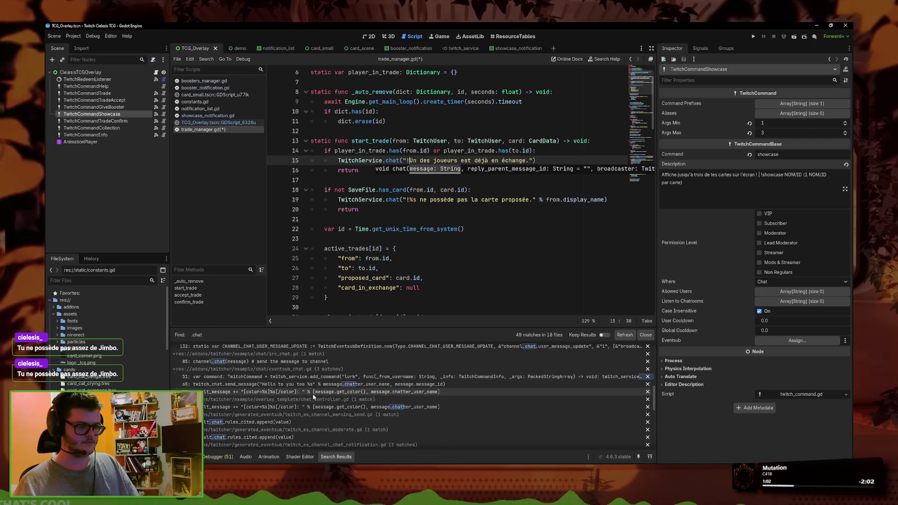
scroll(262, 401, "up", 3)
scroll(276, 404, "up", 5)
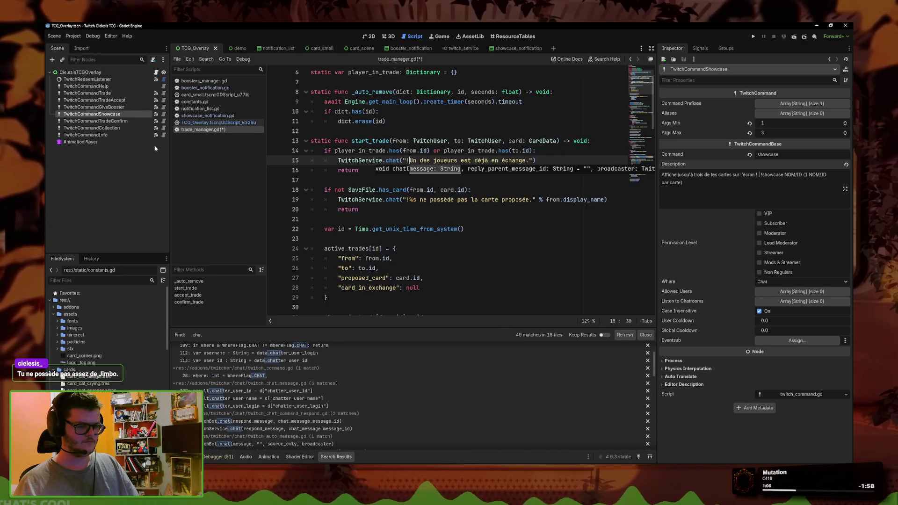
left_click(207, 59)
left_click(220, 103)
left_click(432, 238)
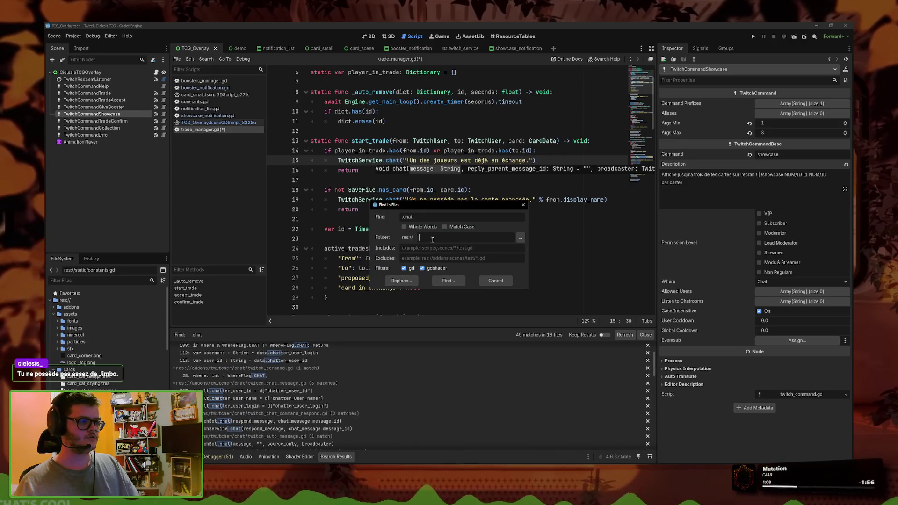
left_click(424, 256)
type("res:/")
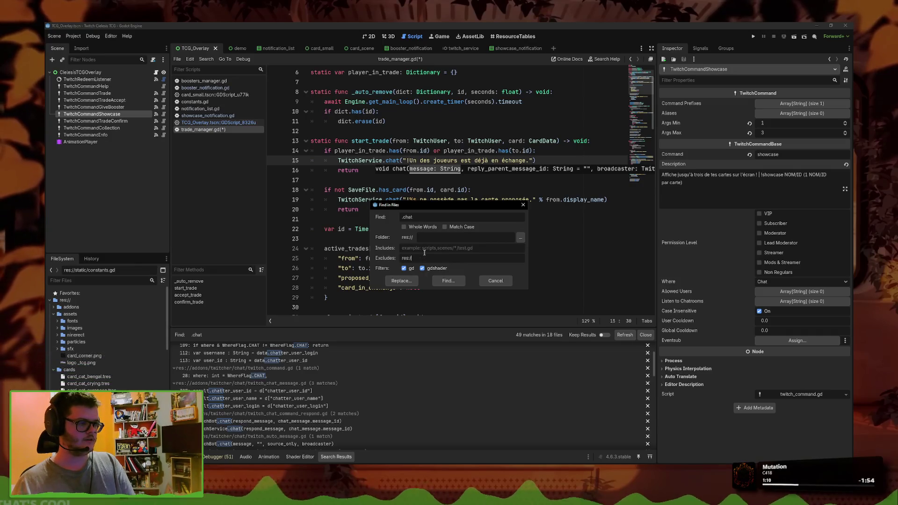
type("/addons")
key("Return")
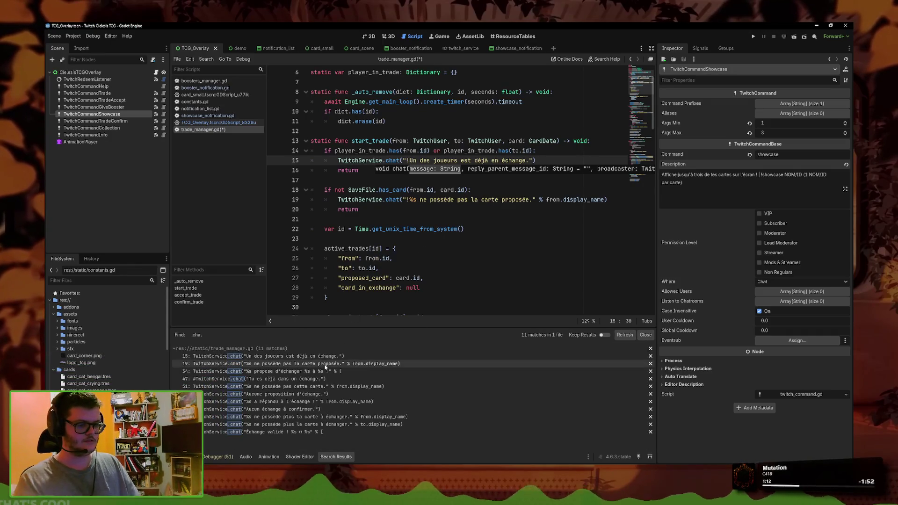
key("ctrl+s")
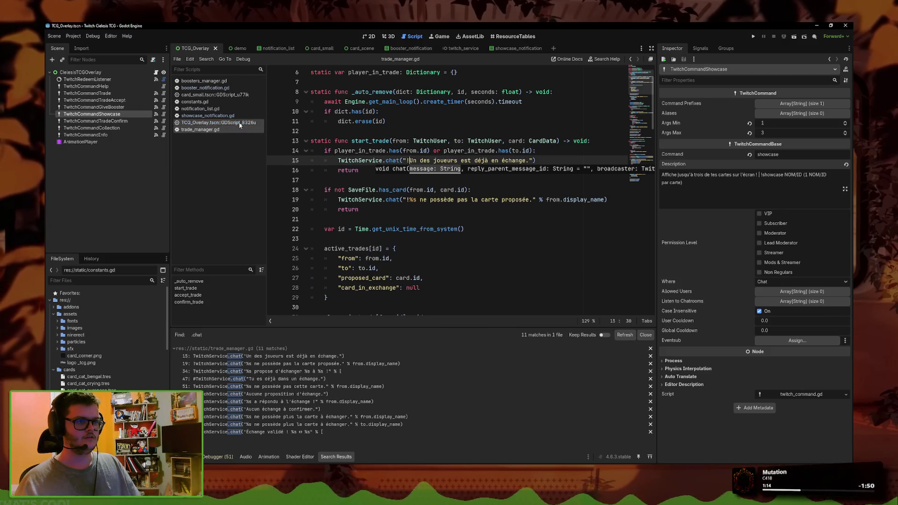
Step: In the TCG_Overlay script, prefix line 123's 'Carte(s) non trouvée(s).' reply with '!'
left_click(218, 122)
left_click(393, 249)
scroll(394, 249, "down", 2)
left_click(405, 278)
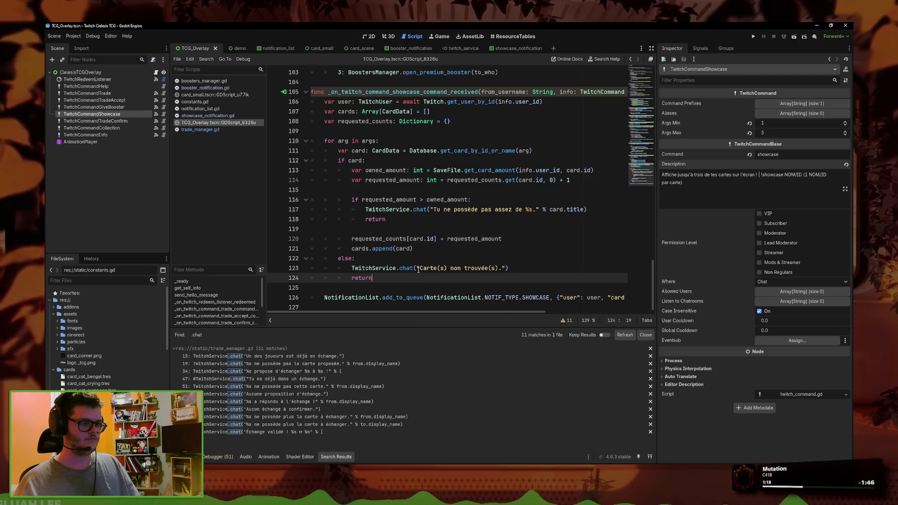
left_click(418, 269)
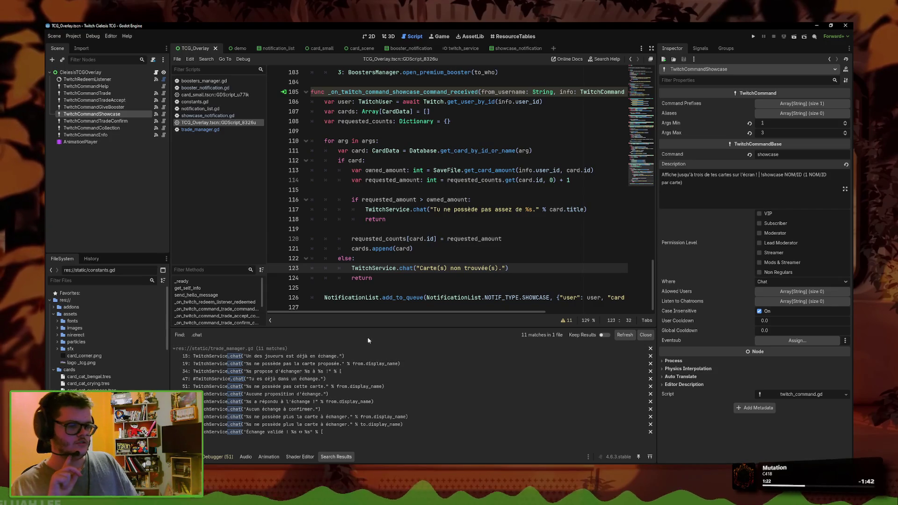
left_click(384, 285)
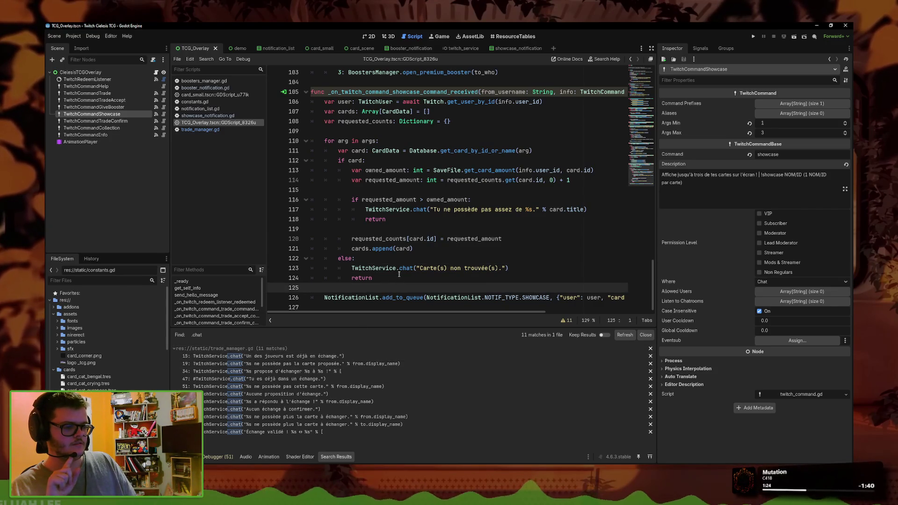
left_click(420, 268)
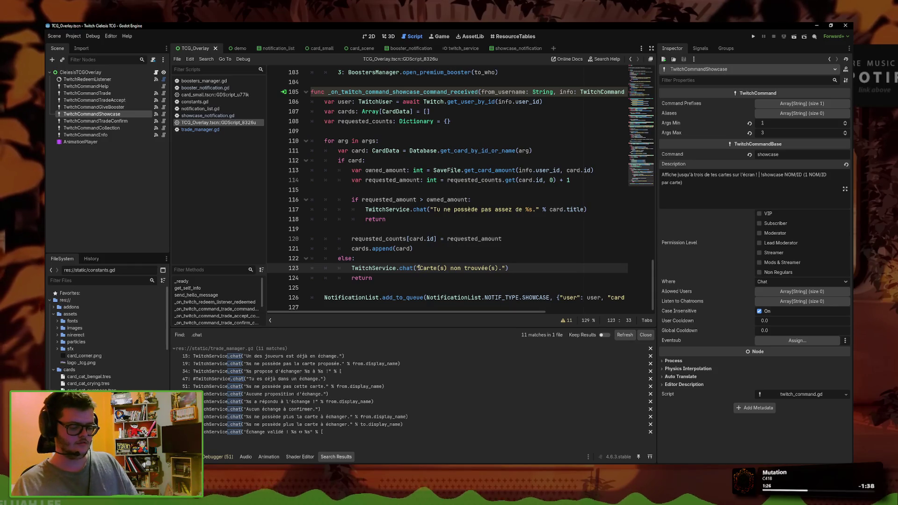
type("!")
left_click(445, 171)
key("ctrl+f")
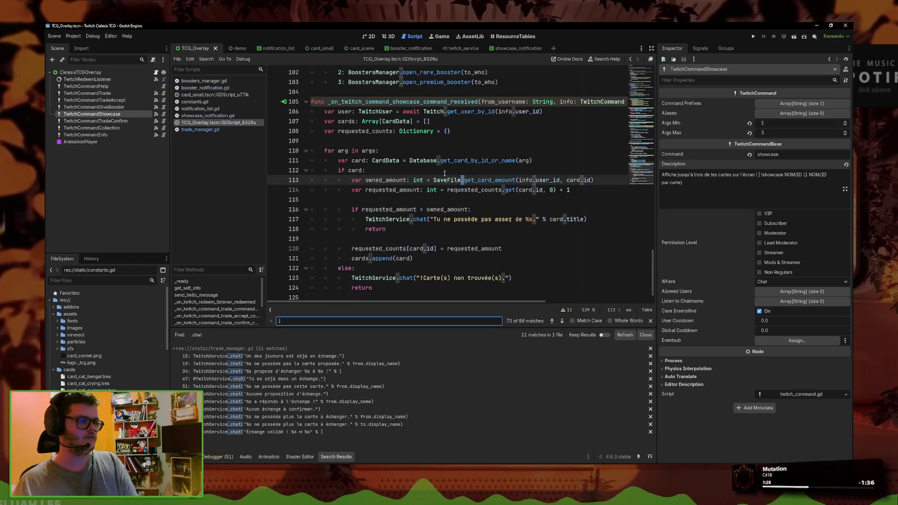
Step: Find .chat and prefix the 'Tu ne possède' and collection messages with '!'
type(".chat")
left_click(434, 195)
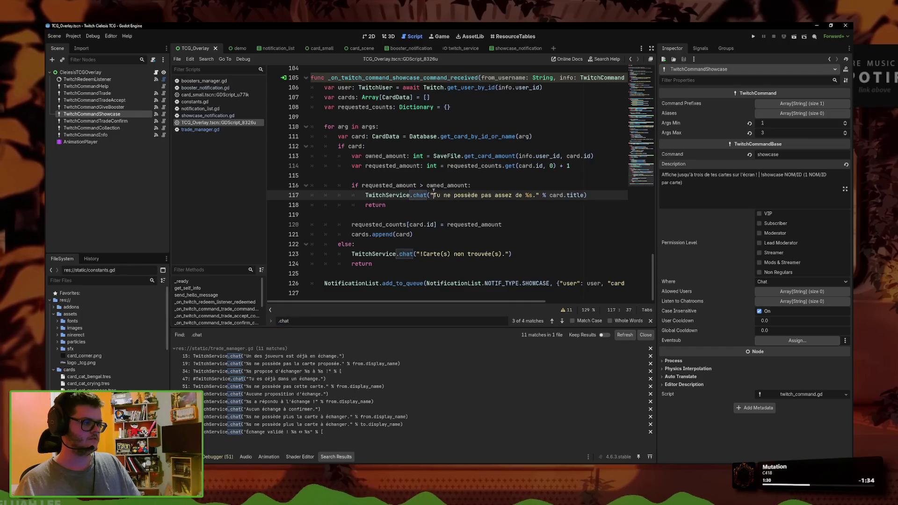
type("!")
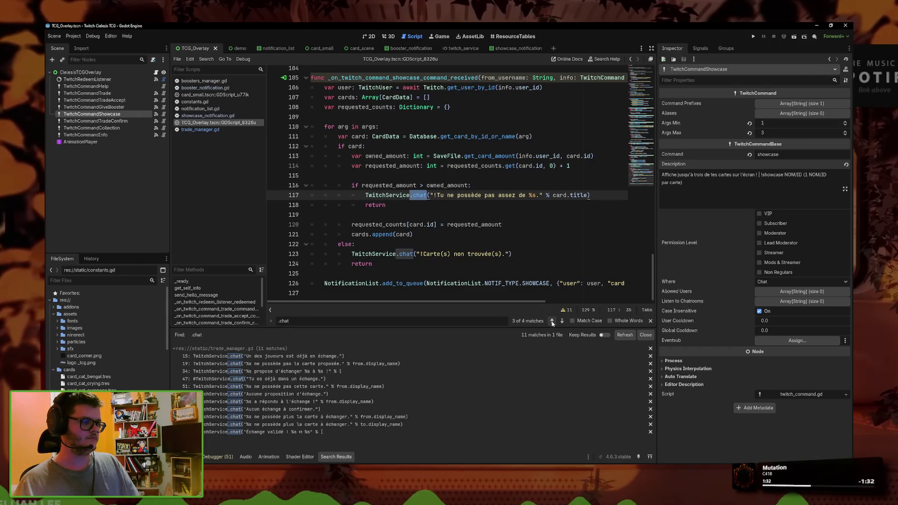
left_click(552, 321)
left_click(388, 180)
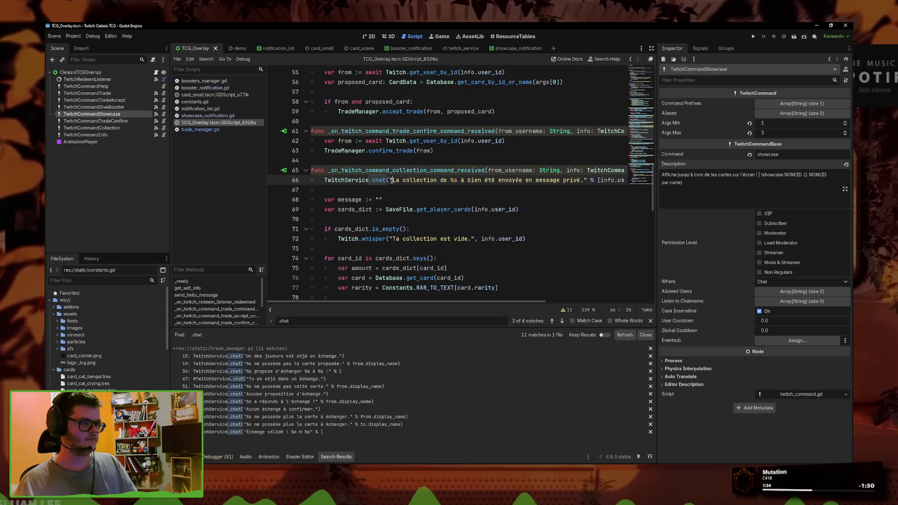
type("!")
left_click(552, 322)
left_click(553, 321)
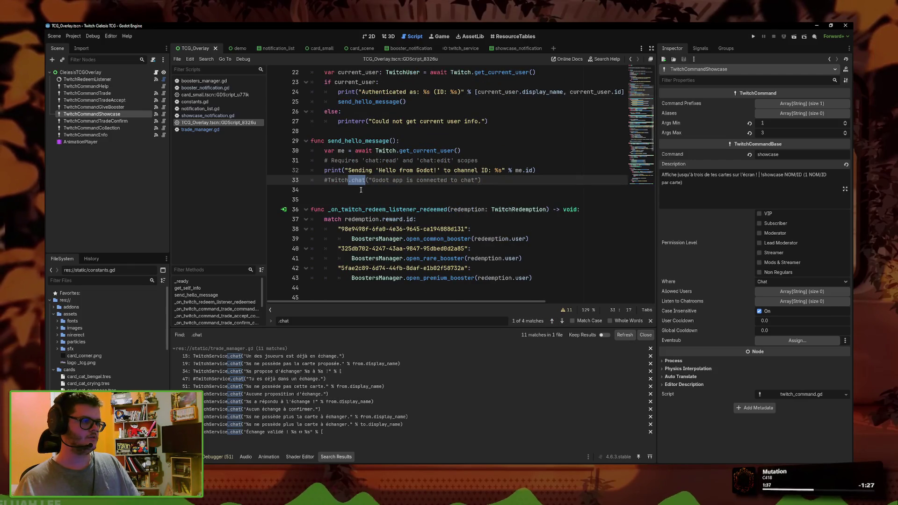
left_click(551, 322)
left_click(435, 245)
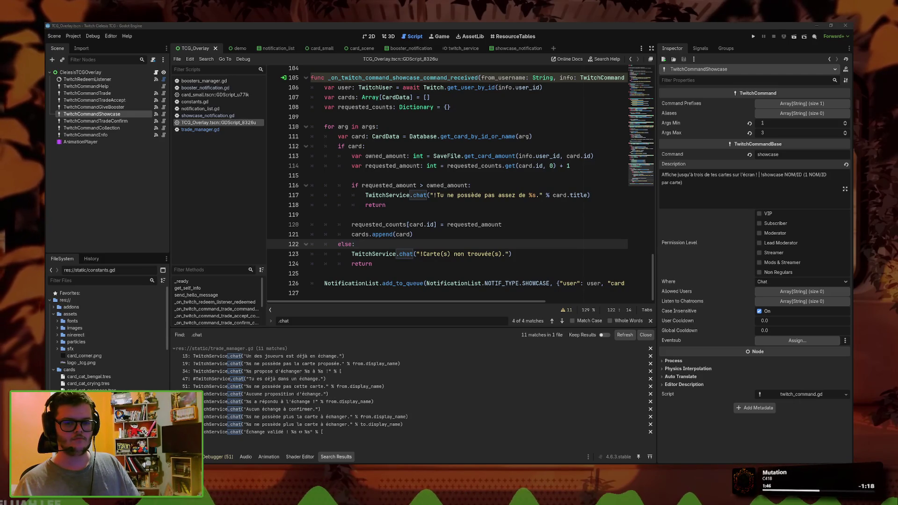
Step: Run the overlay game, then return to the Carte(s) message in the showcase function
left_click(753, 36)
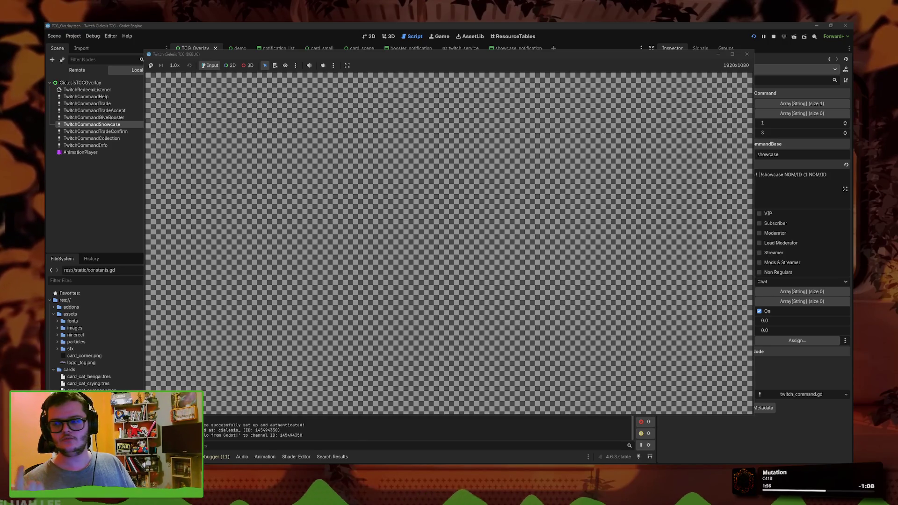
left_click(429, 293)
left_click(421, 225)
left_click(430, 284)
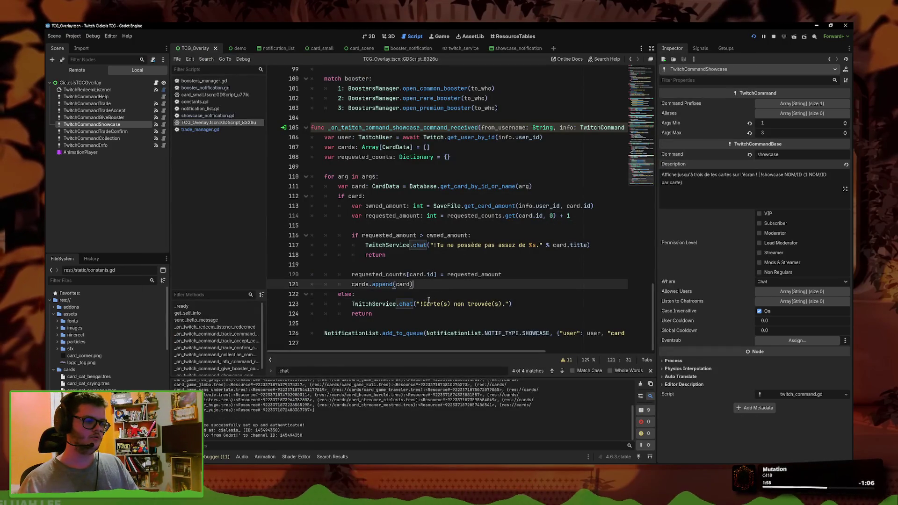
left_click(421, 304)
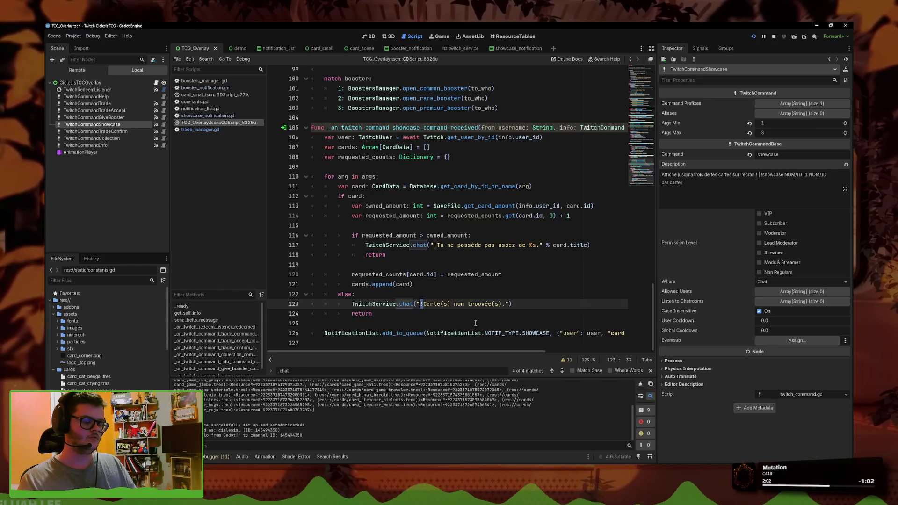
Step: Undo to older showcase handler versions, redo back to the latest, then open showcase_notification.gd
key("ctrl+z")
key("ctrl+z")
key("ctrl+z")
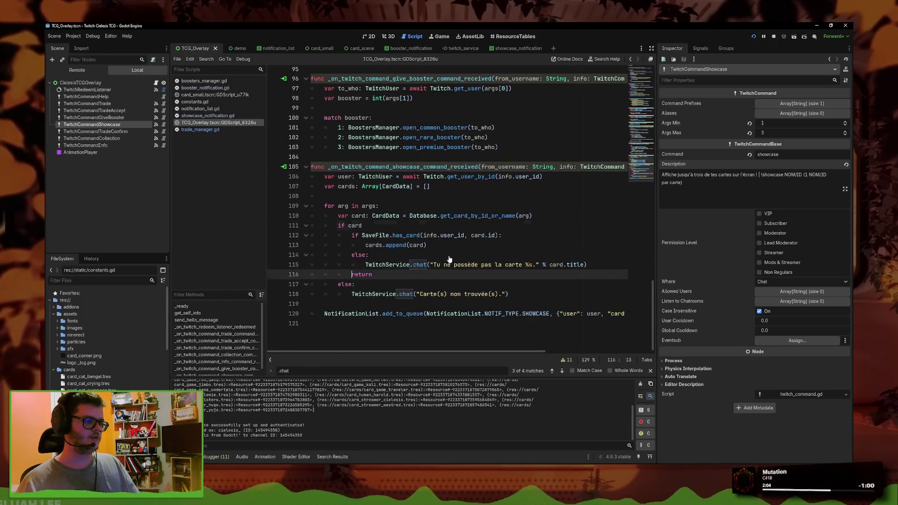
key("ctrl+z")
key("ctrl+z")
key("ctrl+z")
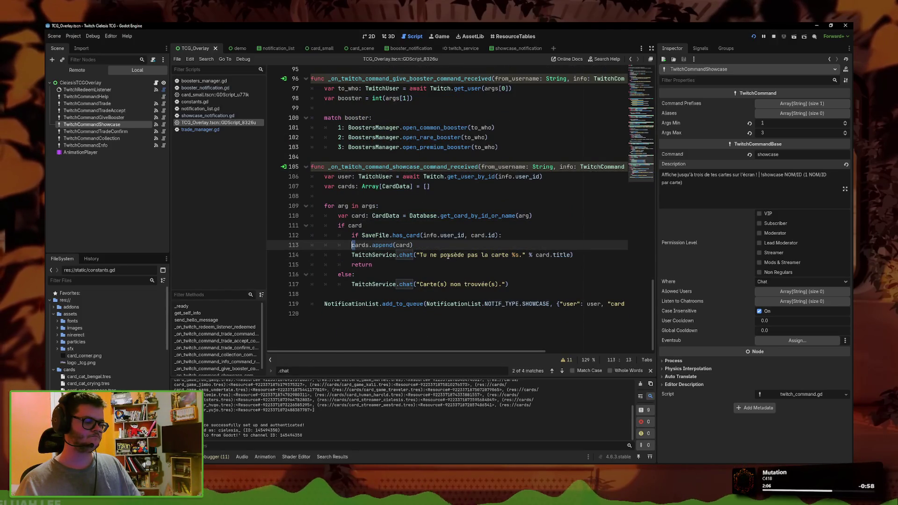
key("ctrl+z")
key("ctrl+z")
key("ctrl+z")
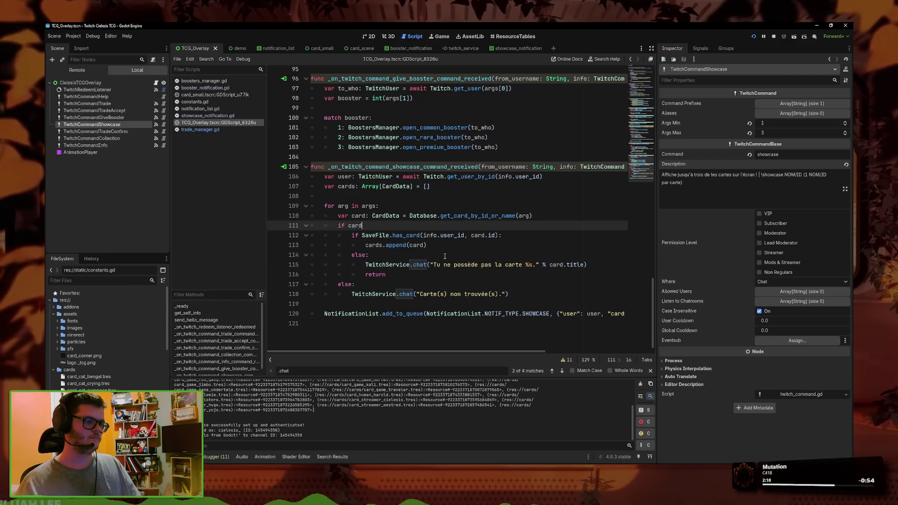
key("ctrl+y")
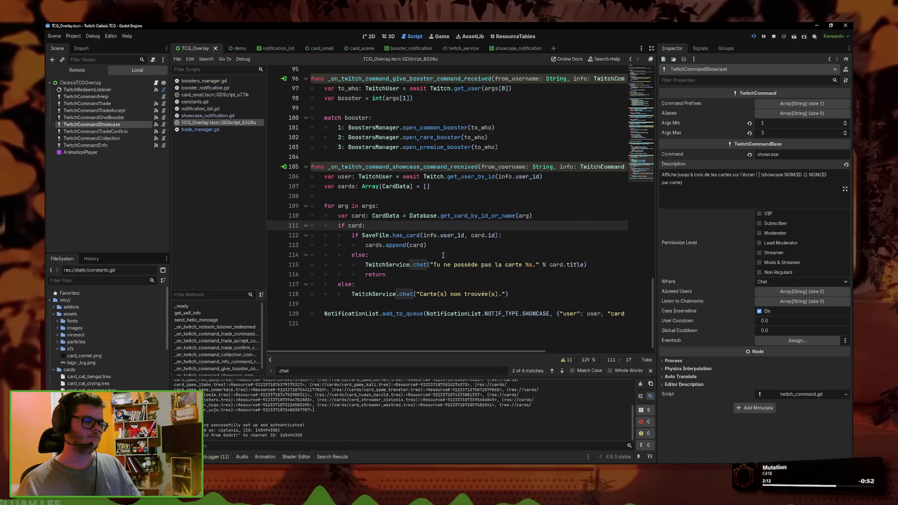
key("ctrl+y")
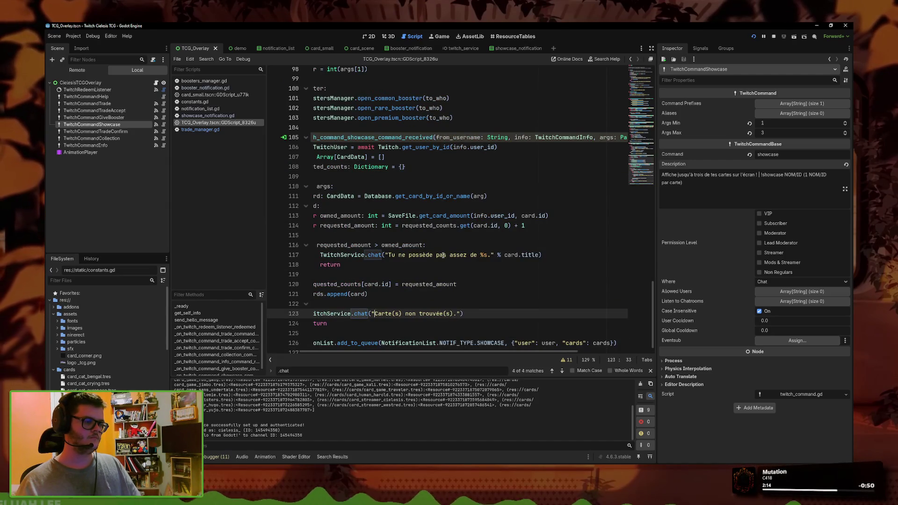
key("ctrl+y")
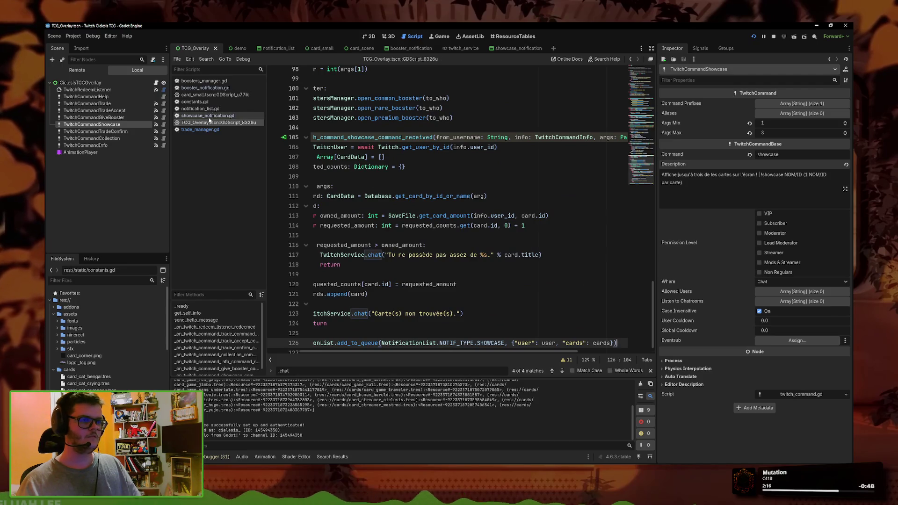
left_click(208, 116)
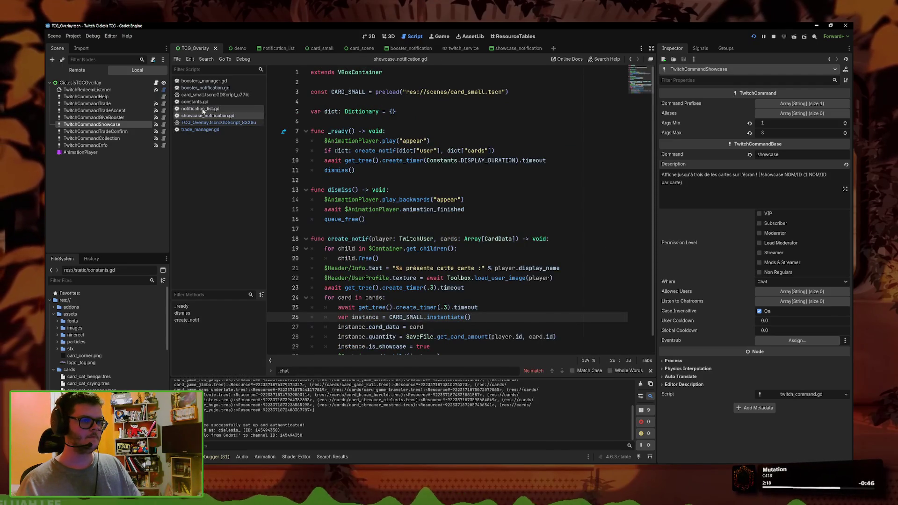
Step: Find the chat function by stepping through the .chat calls in trade_manager.gd
left_click(201, 88)
left_click(200, 129)
key("F3")
key("F3")
key("F3")
key("F3")
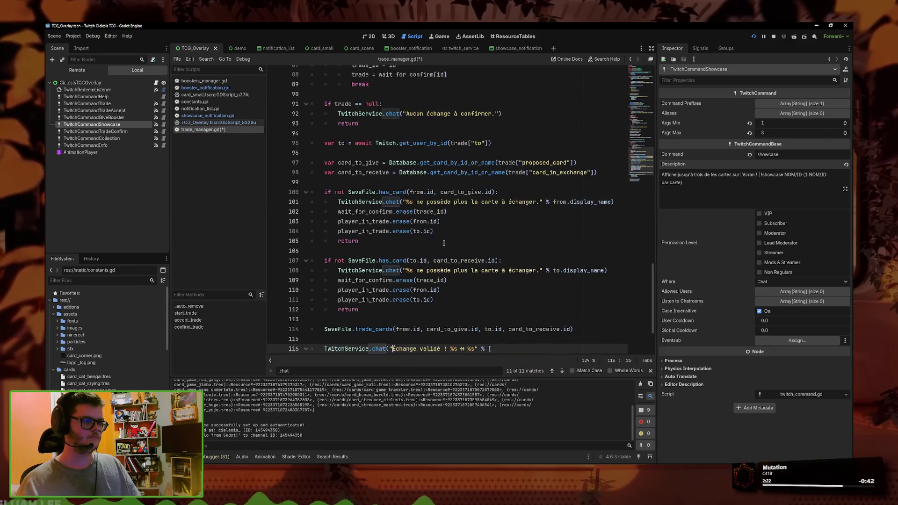
left_click(397, 253, "ctrl")
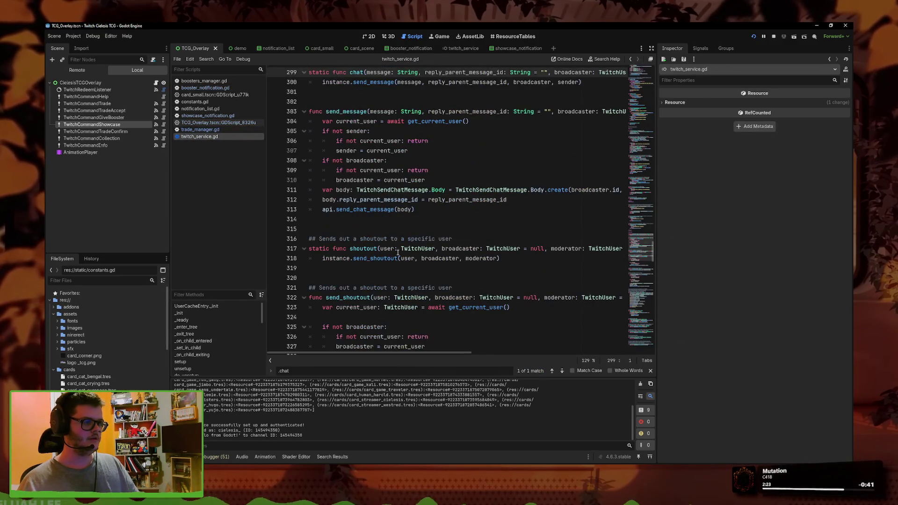
scroll(365, 169, "up", 3)
left_click(407, 170)
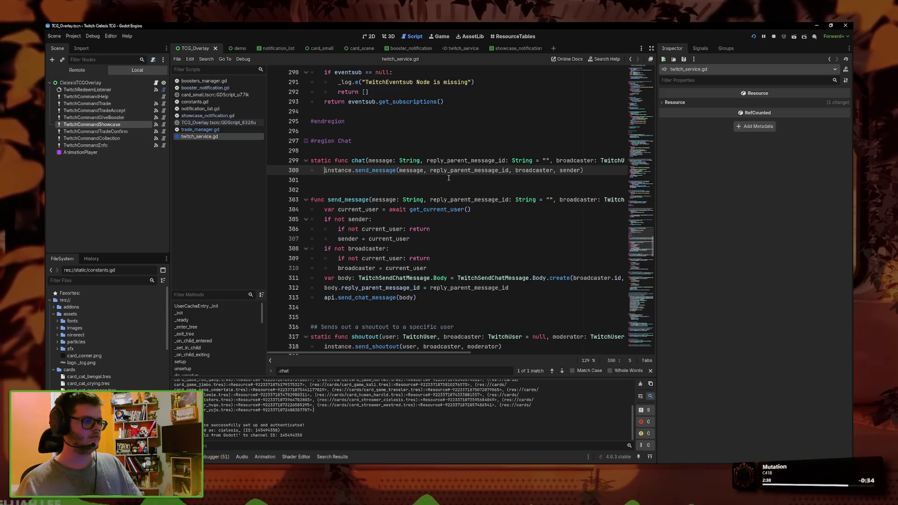
Step: Add the line var msg = "[%s]" % message above the send_message call, and save
key("Return")
key("Up")
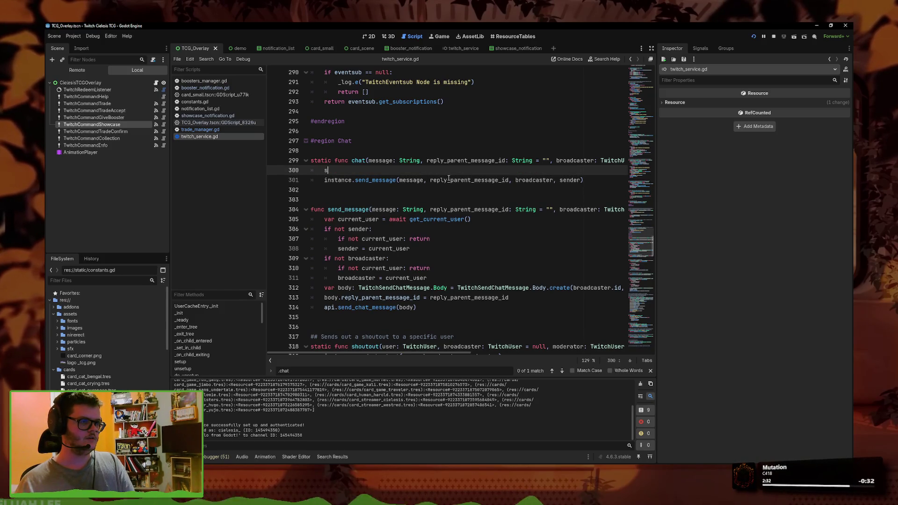
key("BackSpace")
type("var ")
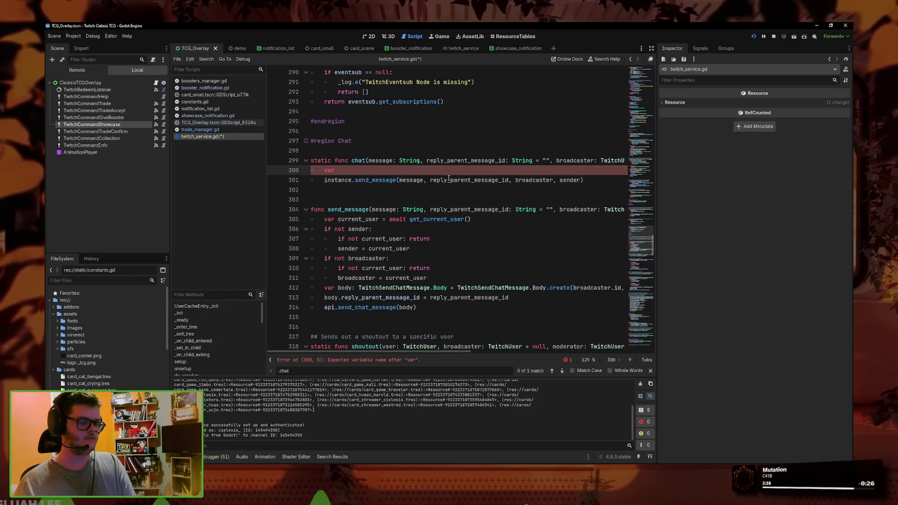
type("\"")
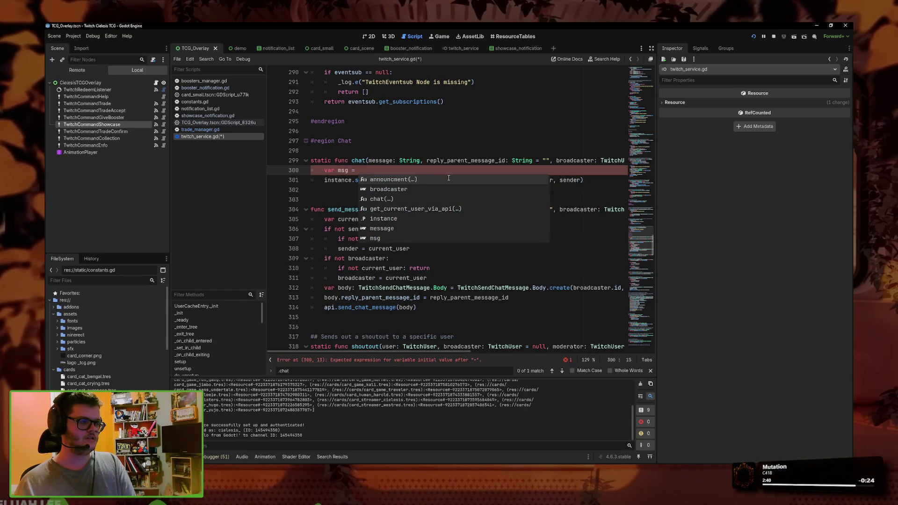
key("Escape")
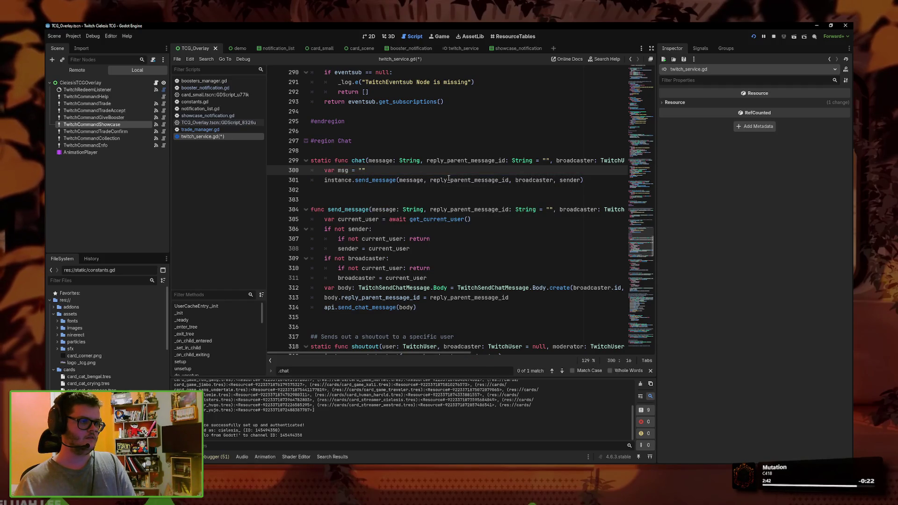
type("[")
type("%s]\" ")
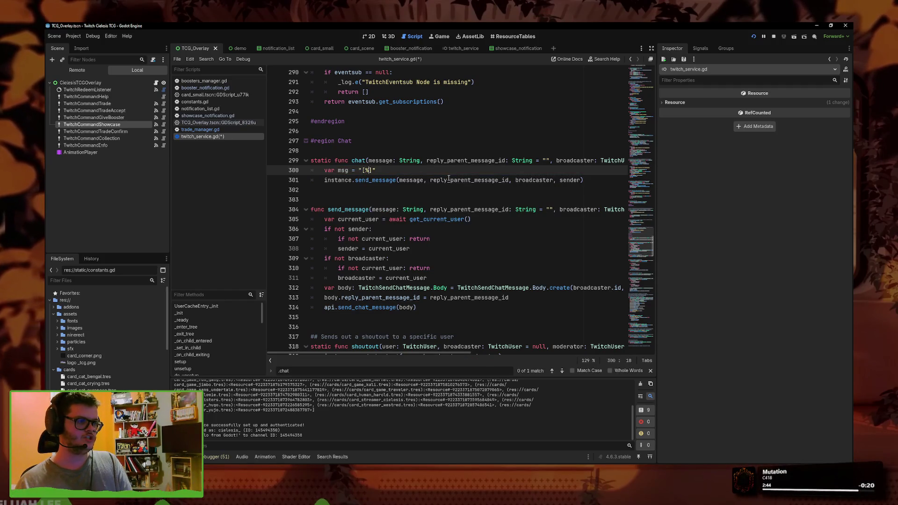
type("% m")
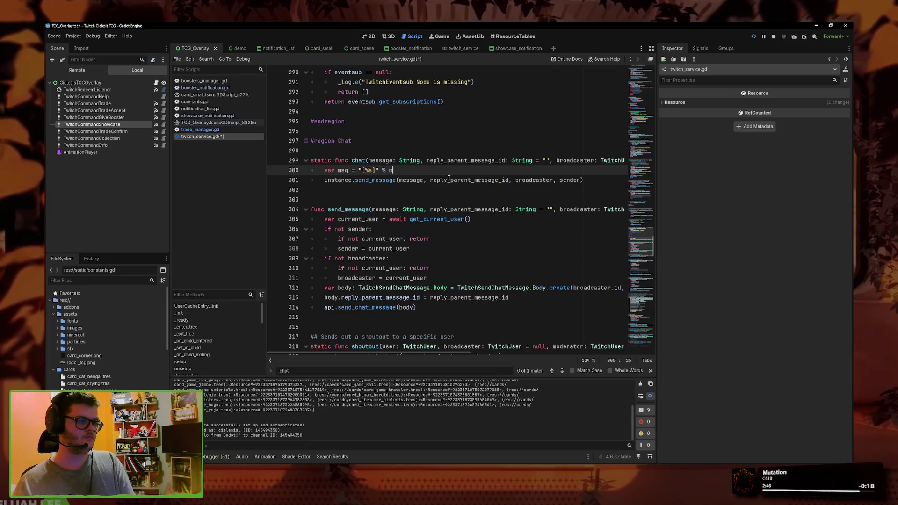
type("essage")
key("ctrl+s")
key("Escape")
Step: Pass msg instead of message to send_message, save the script, and run the project
double_click(411, 180)
type("msg")
key("ctrl+s")
left_click(311, 151)
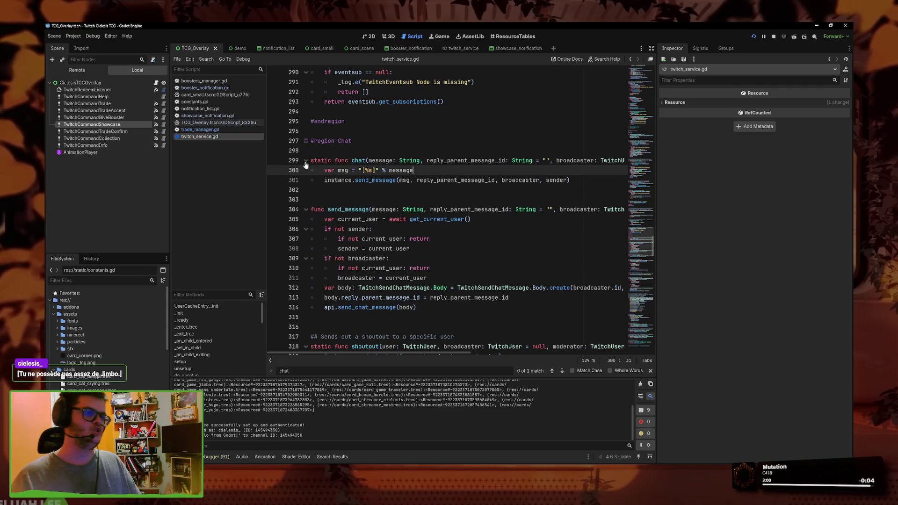
left_click(409, 180)
left_click(395, 170)
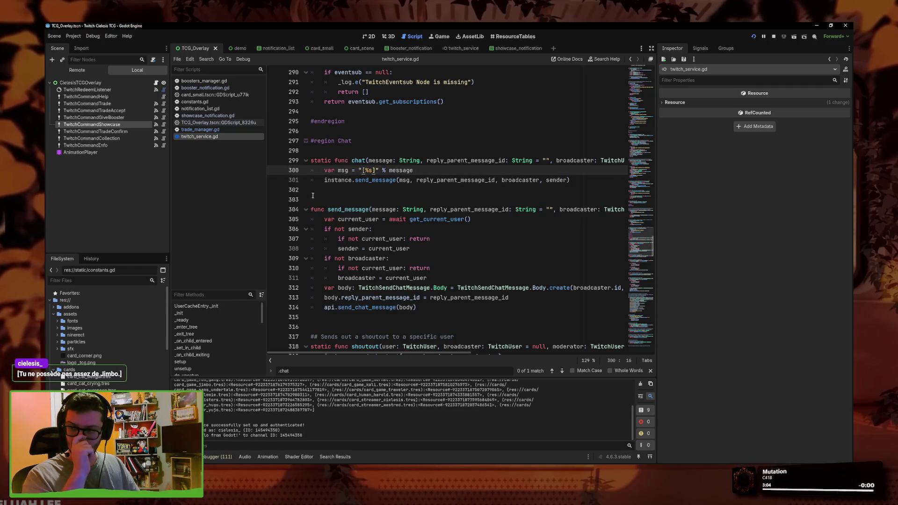
left_click(426, 169)
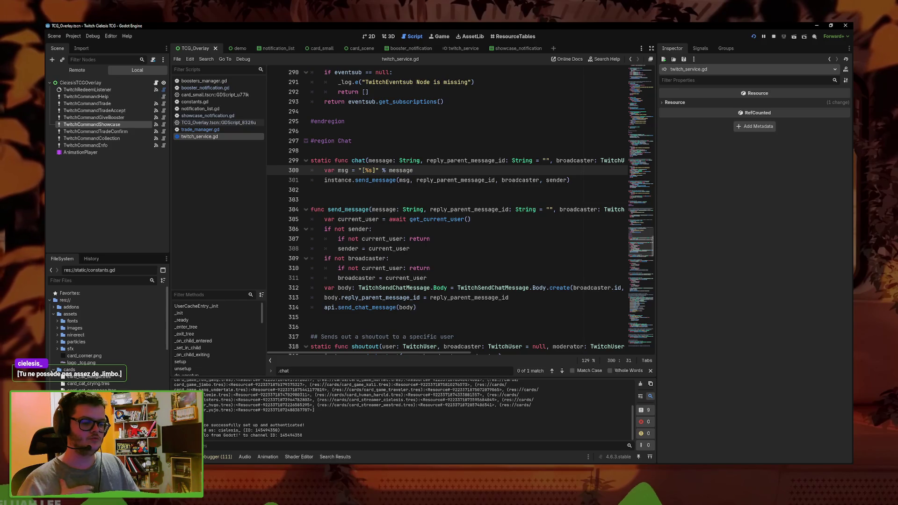
key("F5")
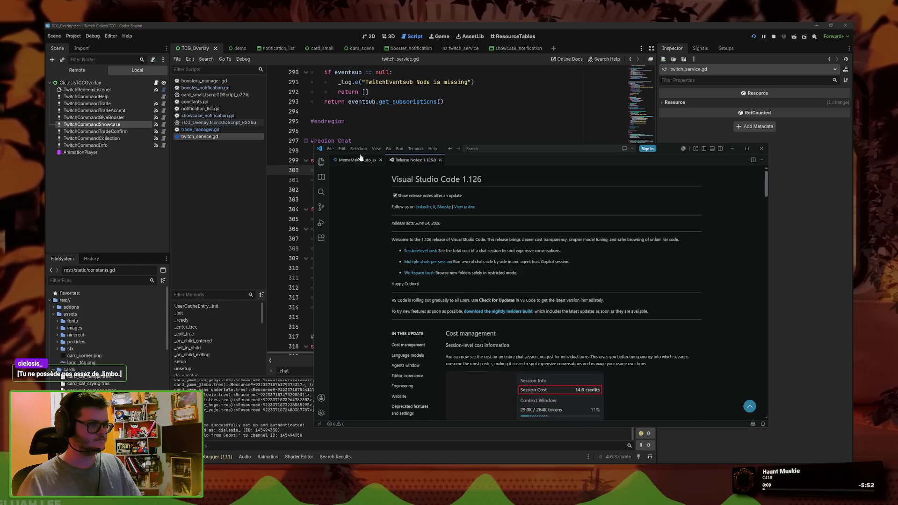
Step: Add || firstChat = "[" to line 65's early-return condition in MemeMakerAuto.jsx and save
left_click(463, 316)
type("|| ")
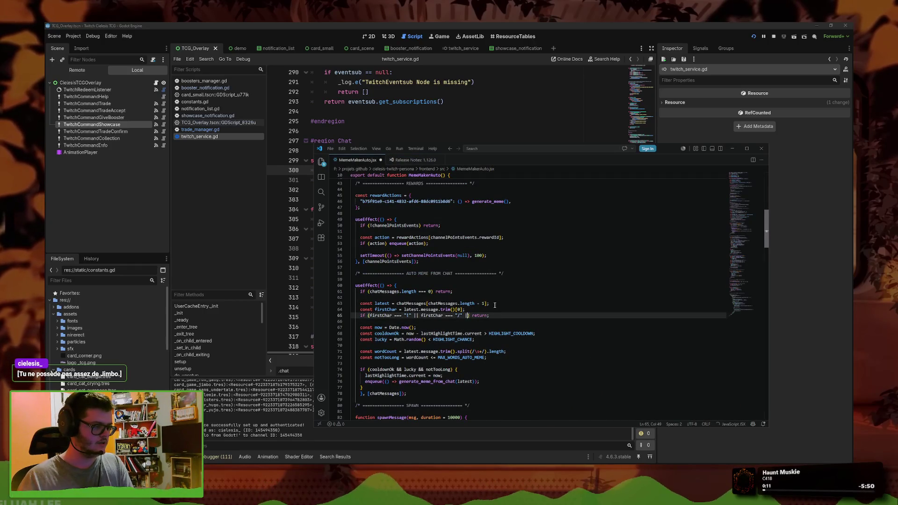
type("firstChat = \"")
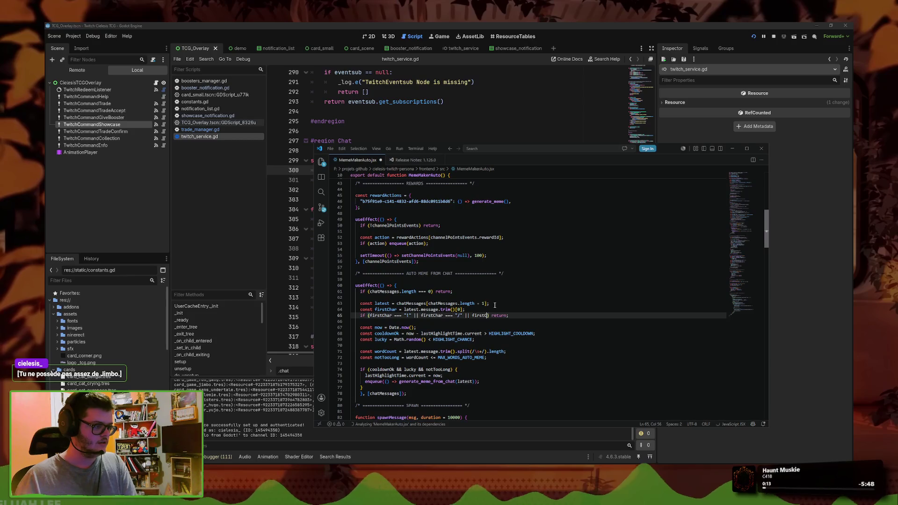
type("[")
key("End")
key("ctrl+s")
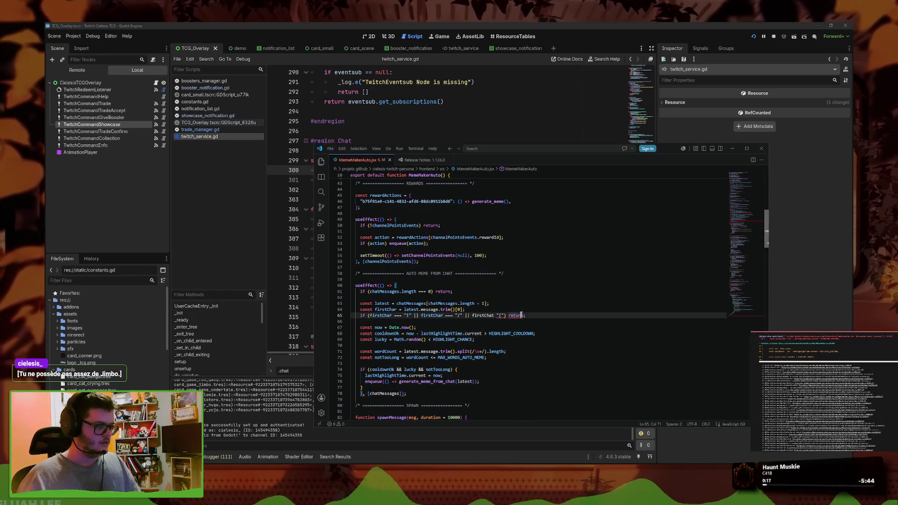
Step: Correct the comparison to firstChat === "[", save again, and close VS Code
left_click(445, 325)
left_click(497, 315)
type("===")
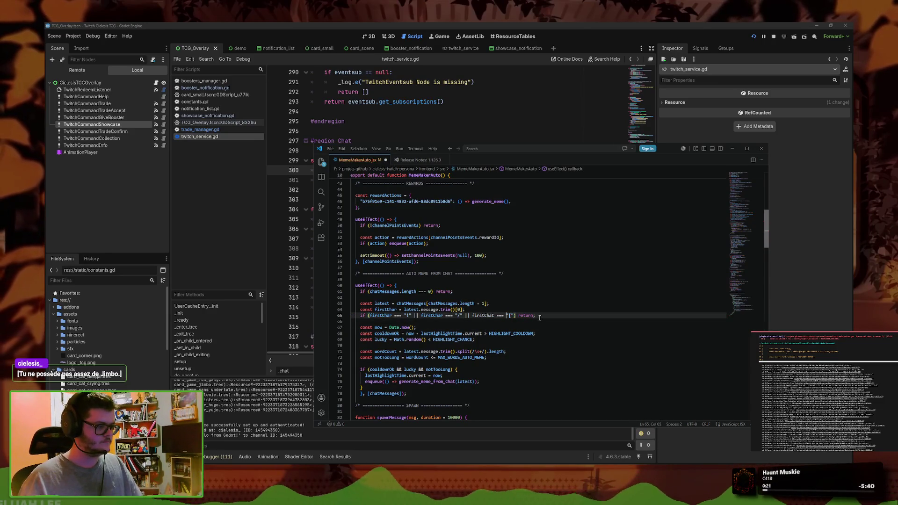
key("ctrl+s")
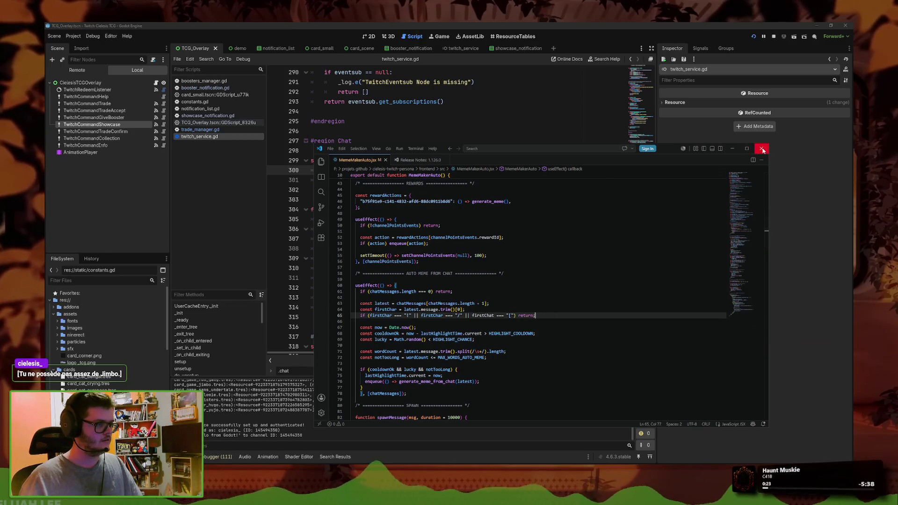
left_click(761, 148)
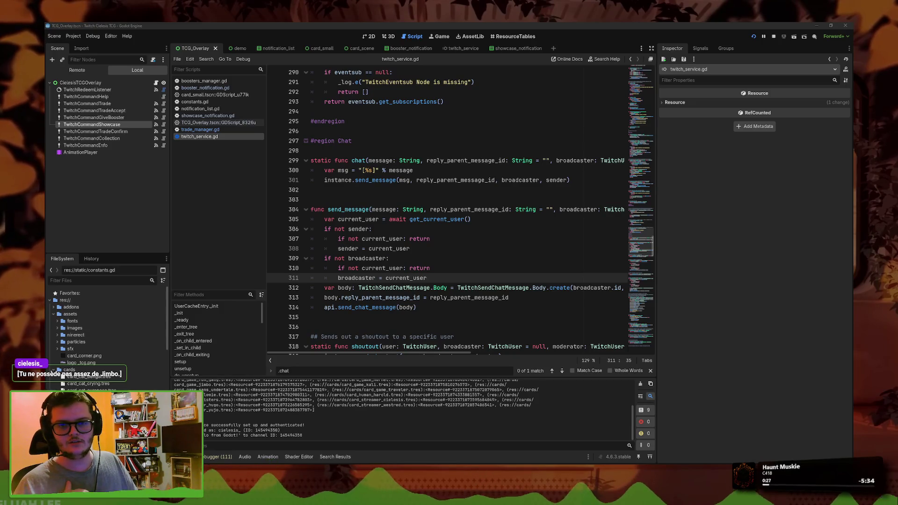
Step: Back in Godot, review send_message in twitch_service.gd after briefly selecting TwitchCommandShowcase
left_click(431, 298)
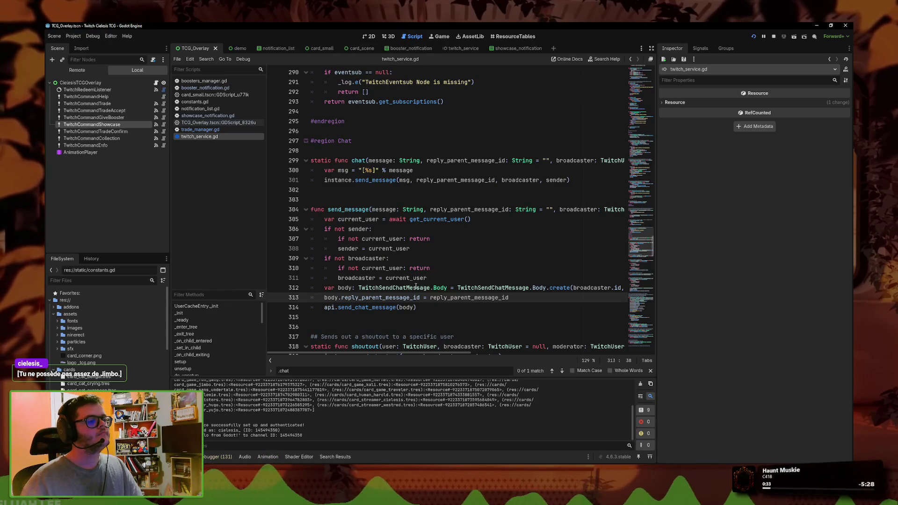
left_click(419, 287)
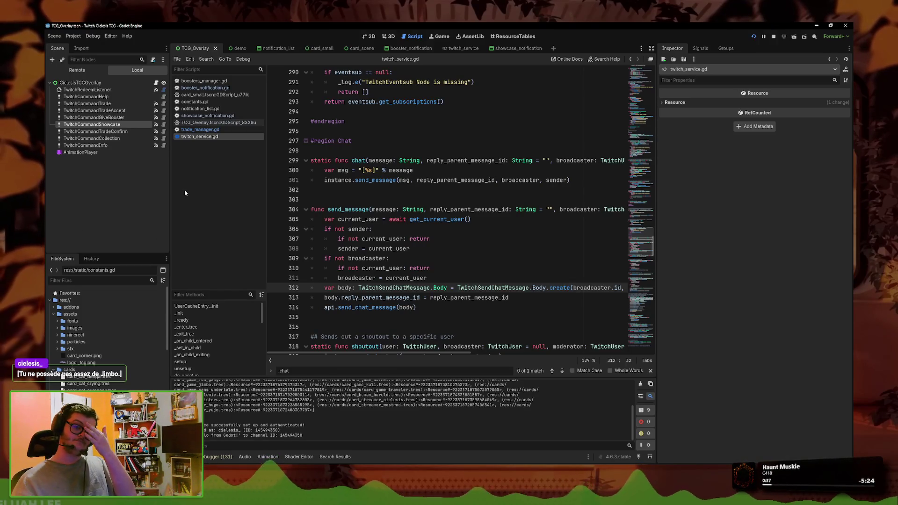
left_click(93, 124)
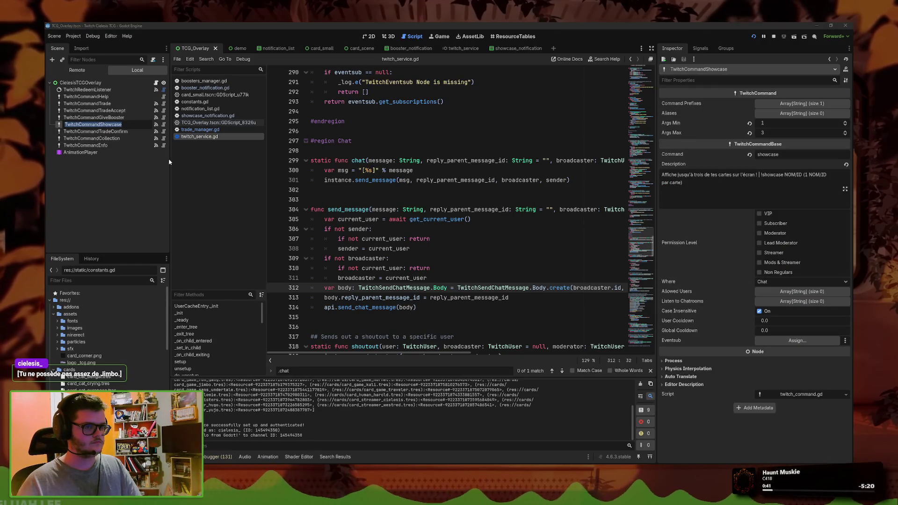
left_click(103, 167)
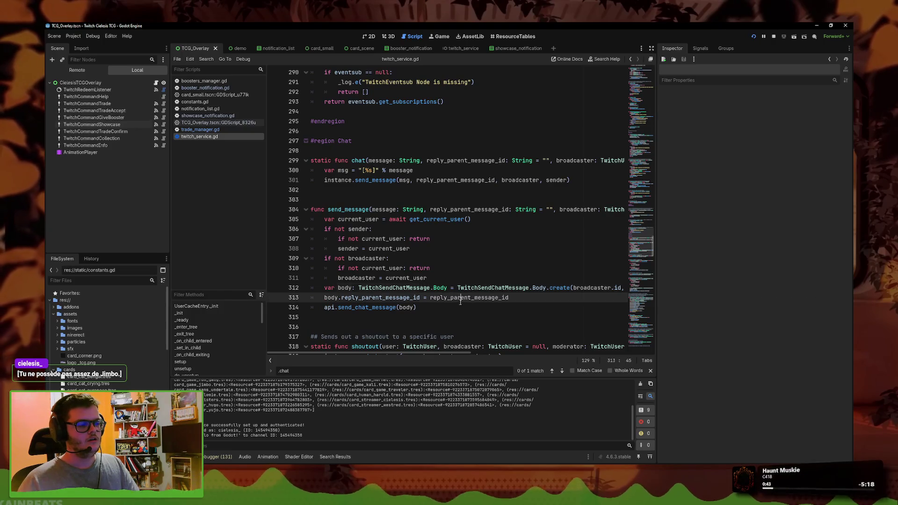
left_click(517, 310)
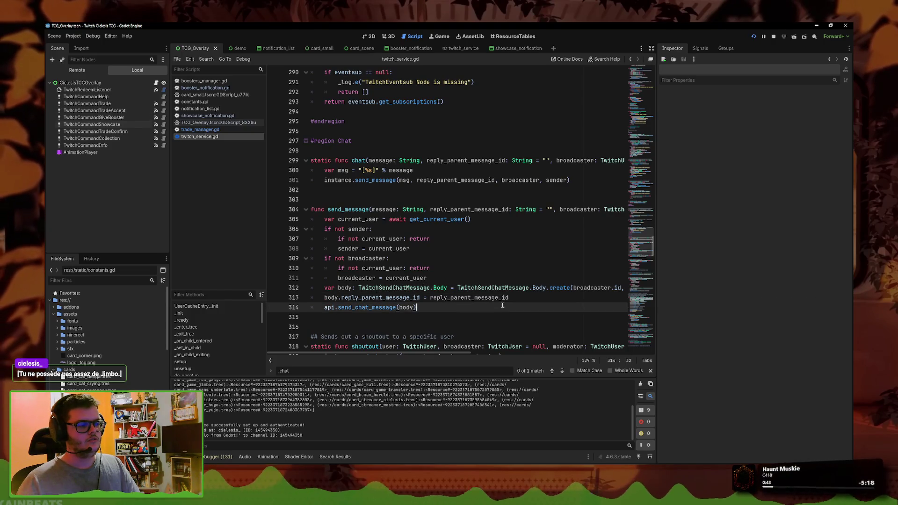
left_click(534, 297)
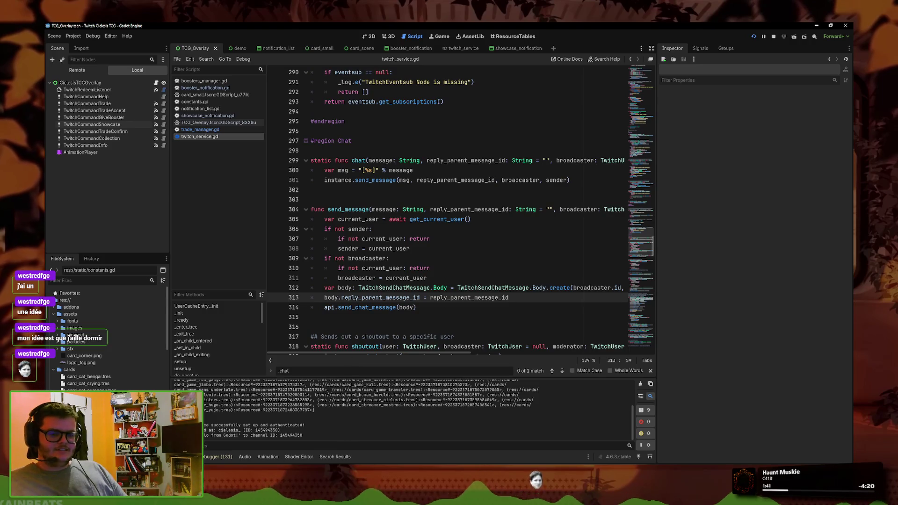
key("Down")
Step: Export the Windows Desktop preset over export/TVC_TCG_0.1.0.exe, then close the Export dialog
key("Up")
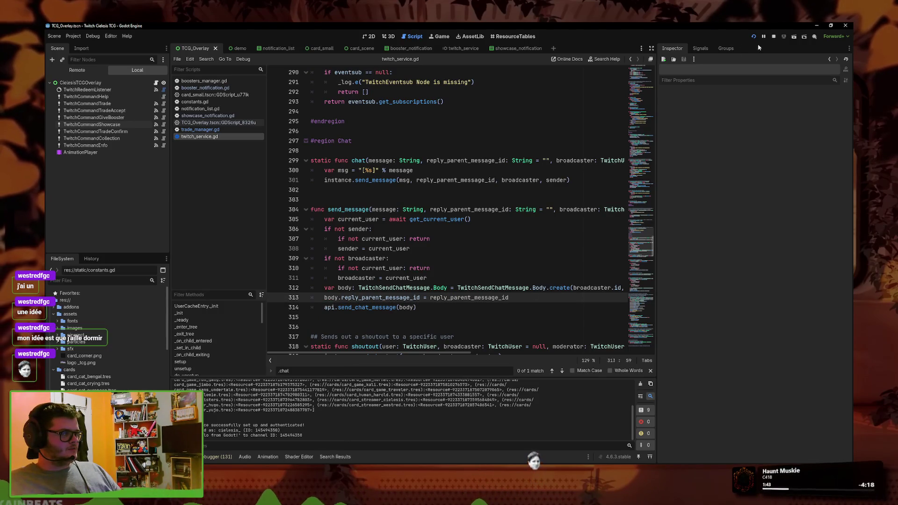
left_click(73, 36)
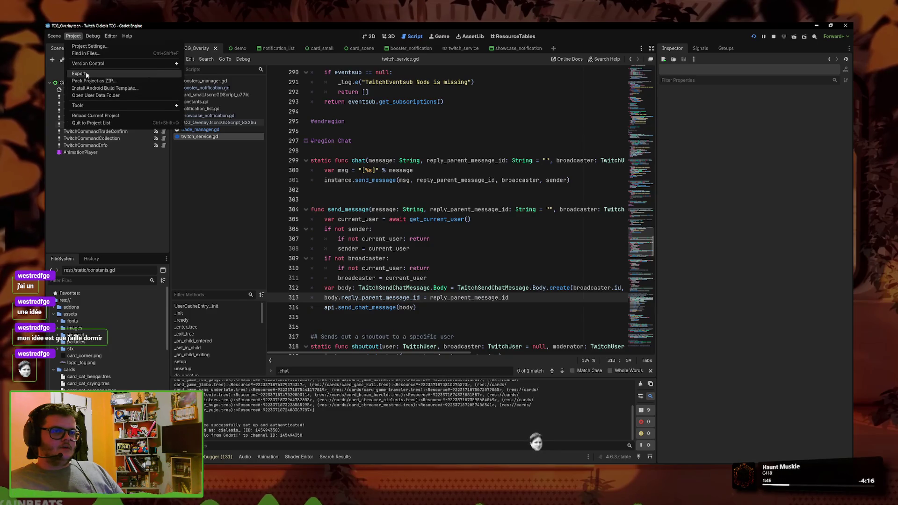
left_click(85, 81)
left_click(374, 371)
key("Return")
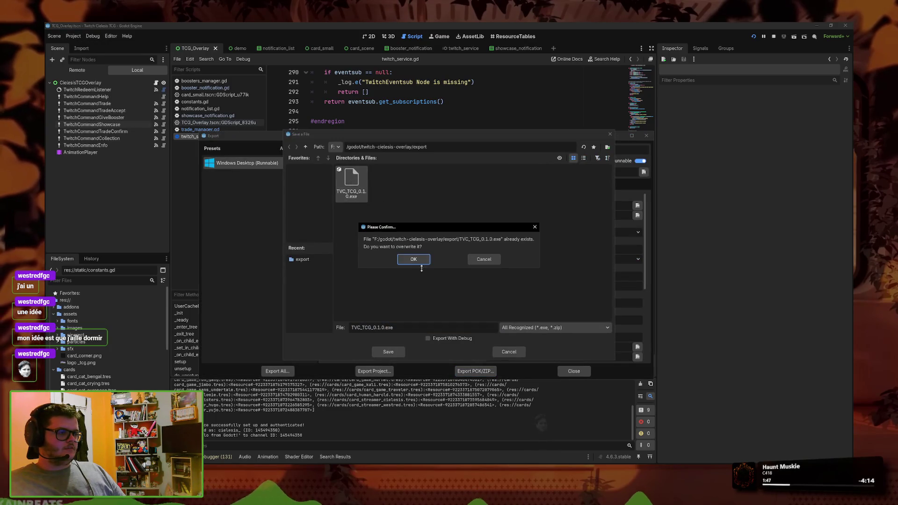
key("Return")
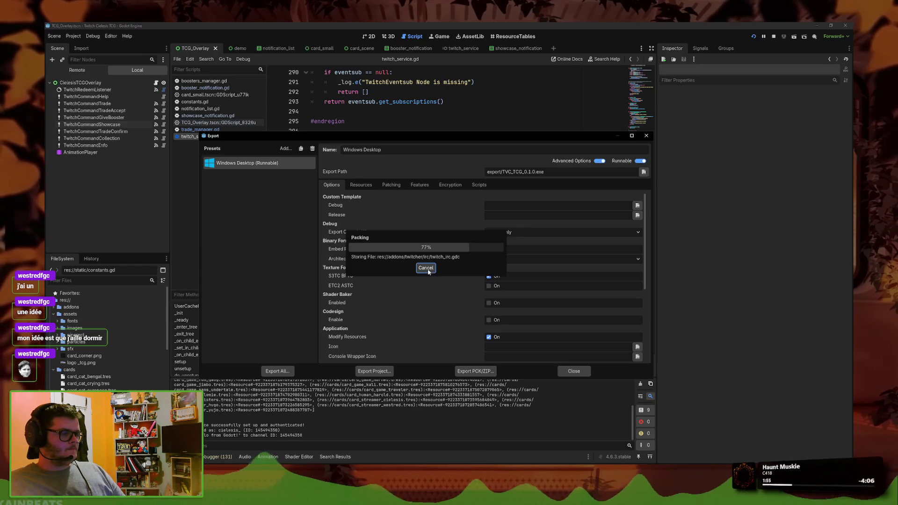
left_click(426, 268)
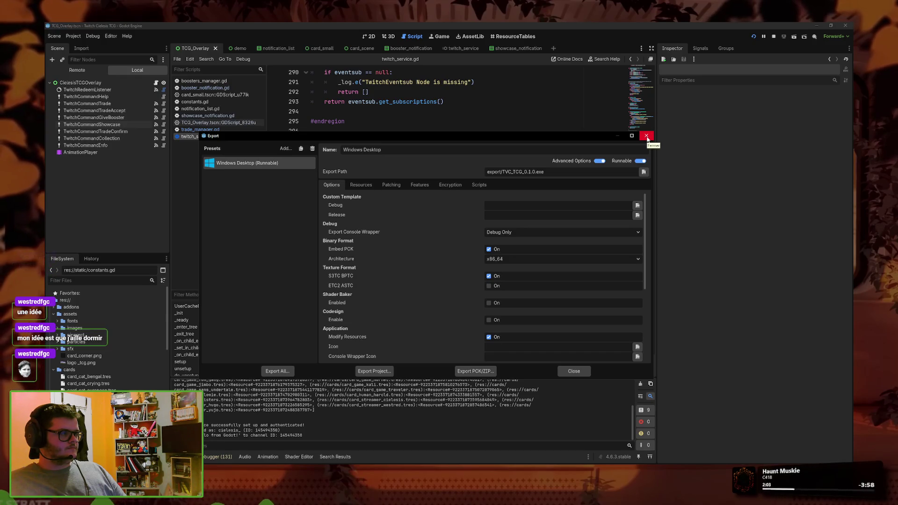
left_click(647, 136)
Step: Quit Godot with Ctrl+Q and confirm Stop & Quit for the running project
key("ctrl+q")
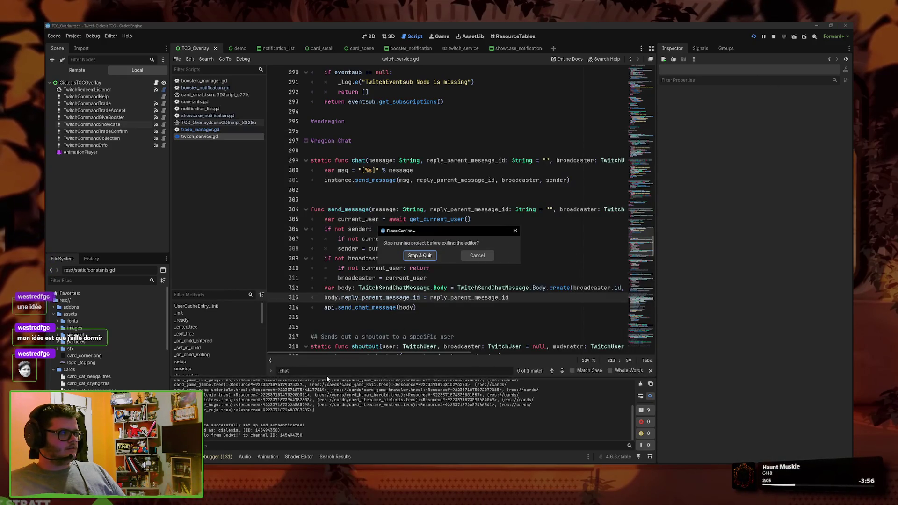
key("Return")
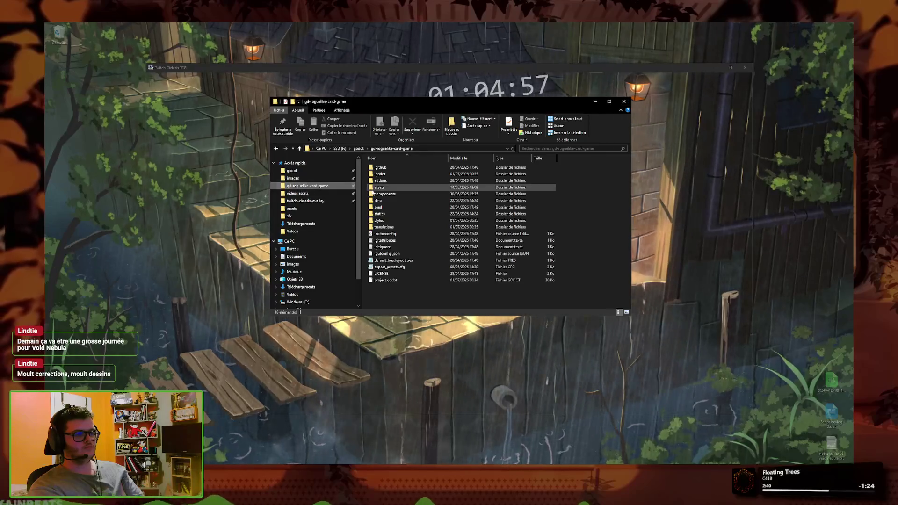
Step: Go to assets/characters in the card game folder and open ampyre.png in LibreSprite
double_click(380, 187)
double_click(452, 182)
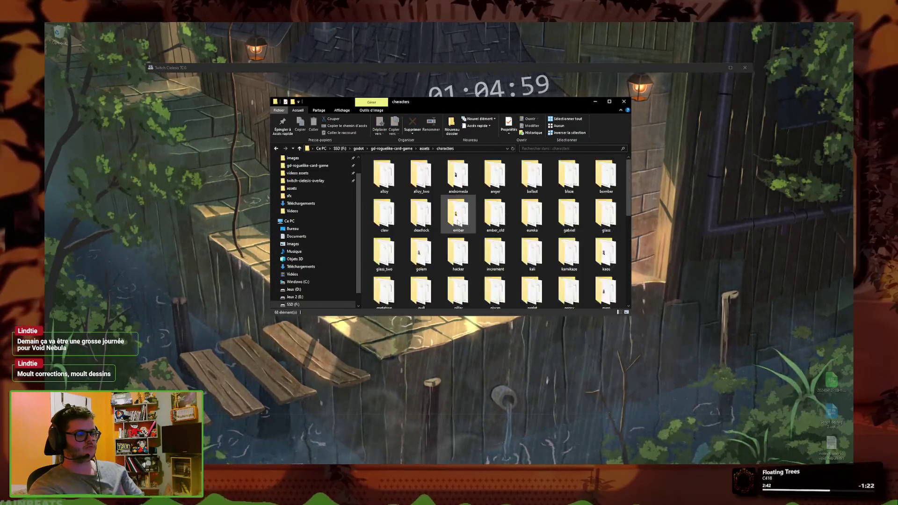
scroll(538, 262, "down", 5)
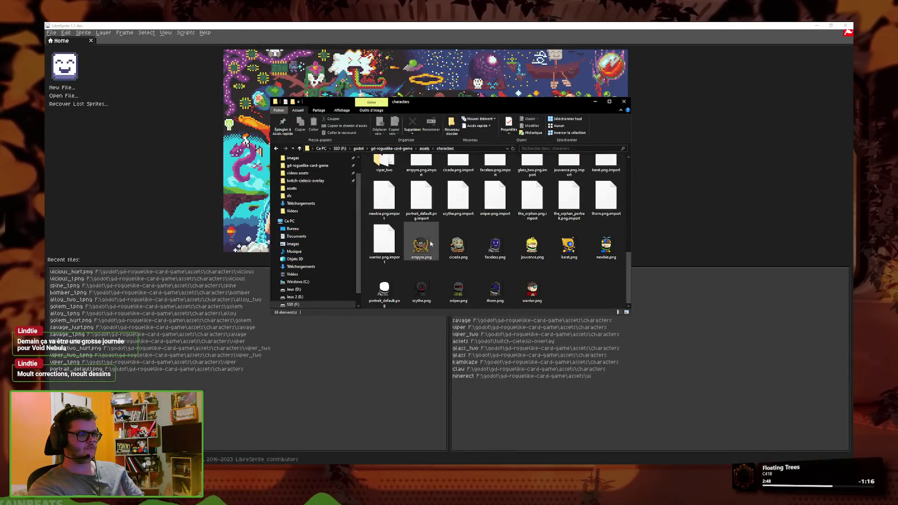
double_click(422, 244)
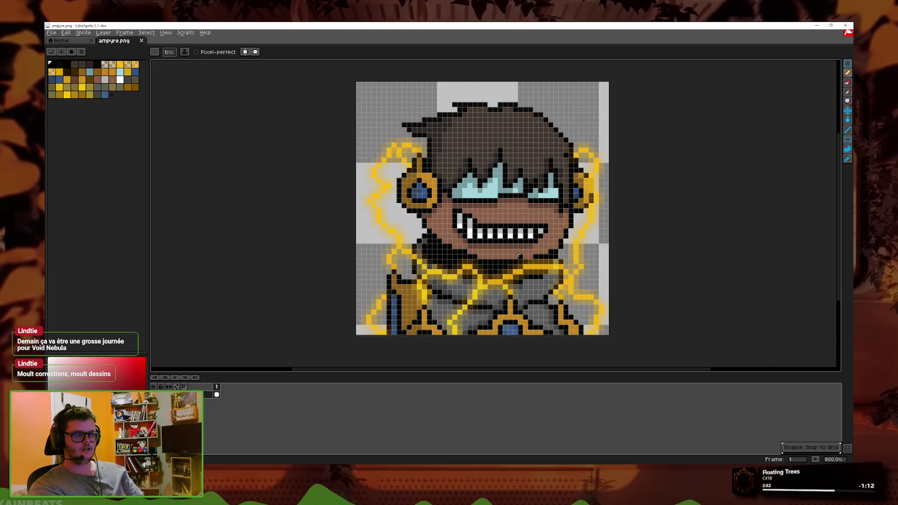
Step: Add a new layer to the ampyre sprite from the timeline's layer menu
scroll(496, 195, "up", 1)
scroll(528, 244, "down", 1)
scroll(545, 296, "up", 1)
scroll(524, 304, "down", 1)
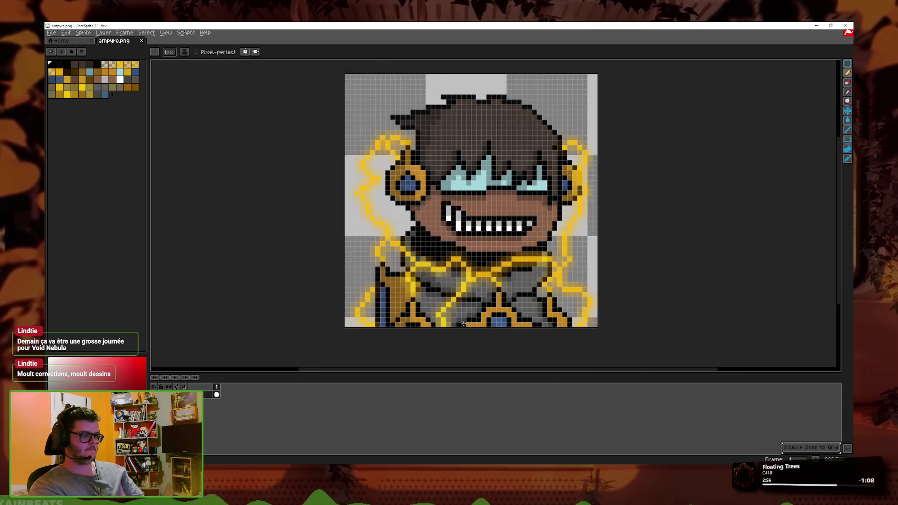
scroll(484, 294, "down", 1)
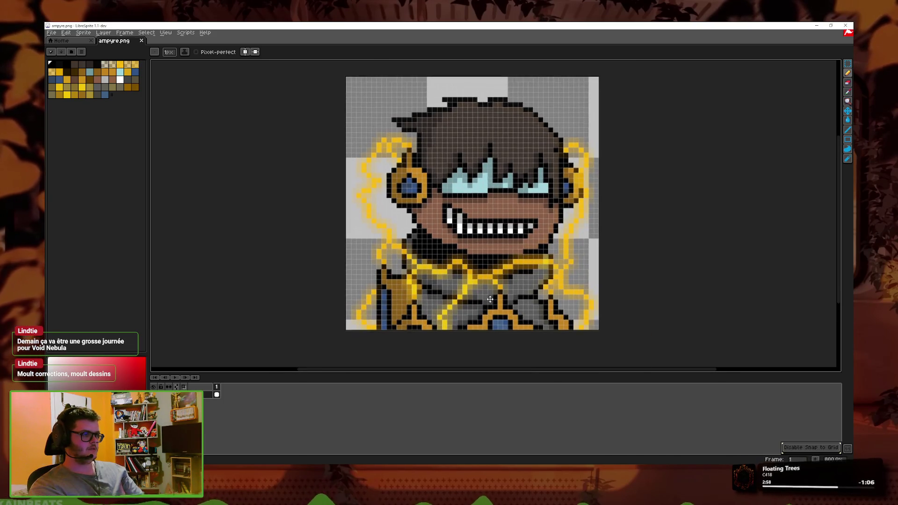
scroll(484, 304, "up", 1)
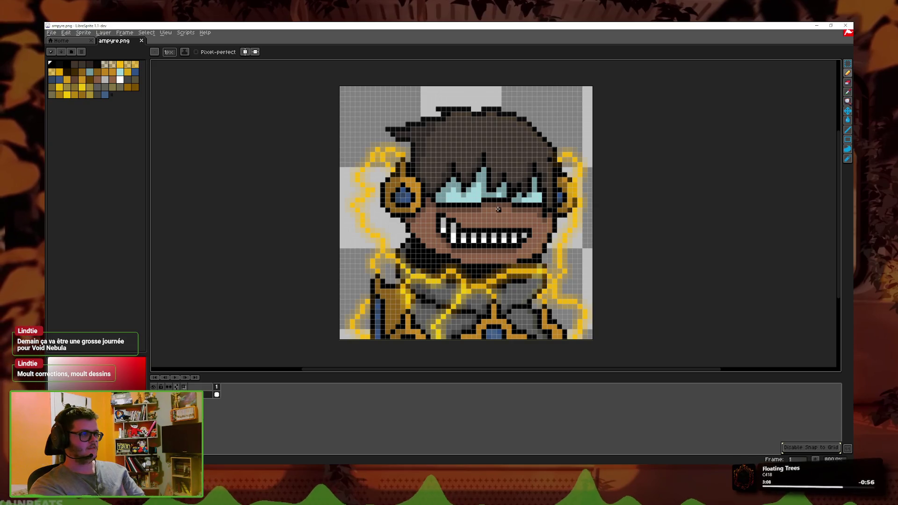
left_click_drag(445, 251, 431, 239)
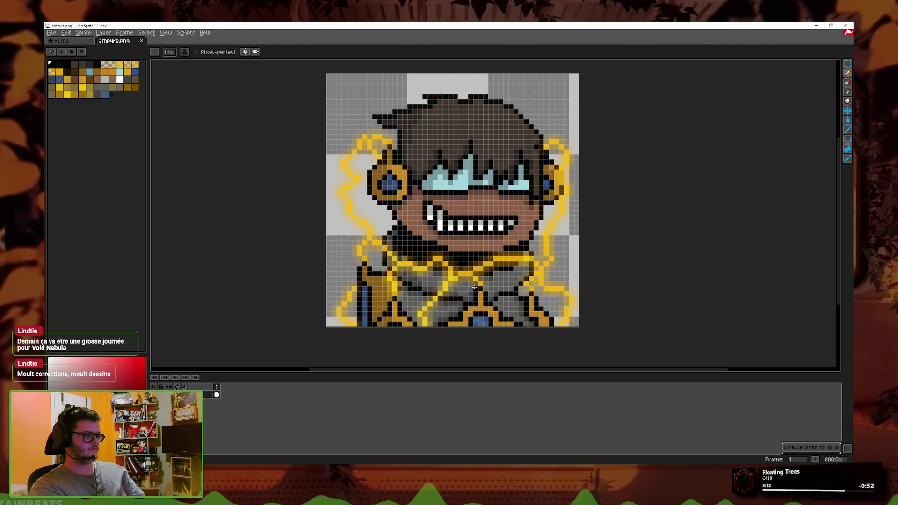
right_click(178, 395)
left_click(224, 411)
Step: Open the new layer's Layer Properties with Shift+P
scroll(356, 275, "up", 2)
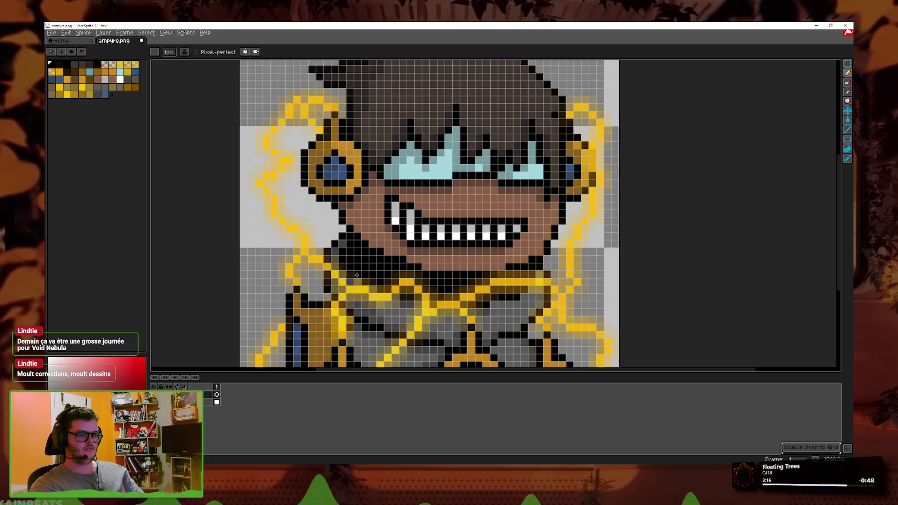
scroll(356, 275, "up", 1)
scroll(382, 250, "down", 2)
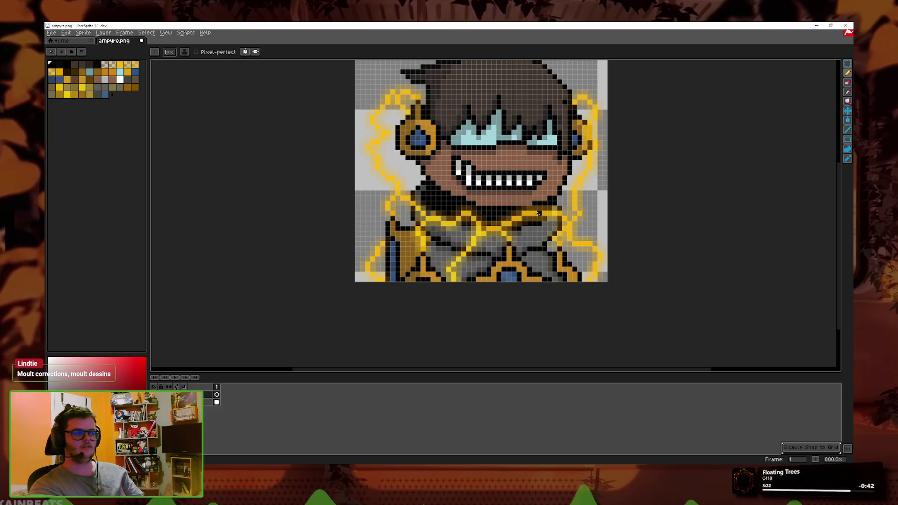
scroll(480, 229, "down", 1)
scroll(500, 230, "up", 1)
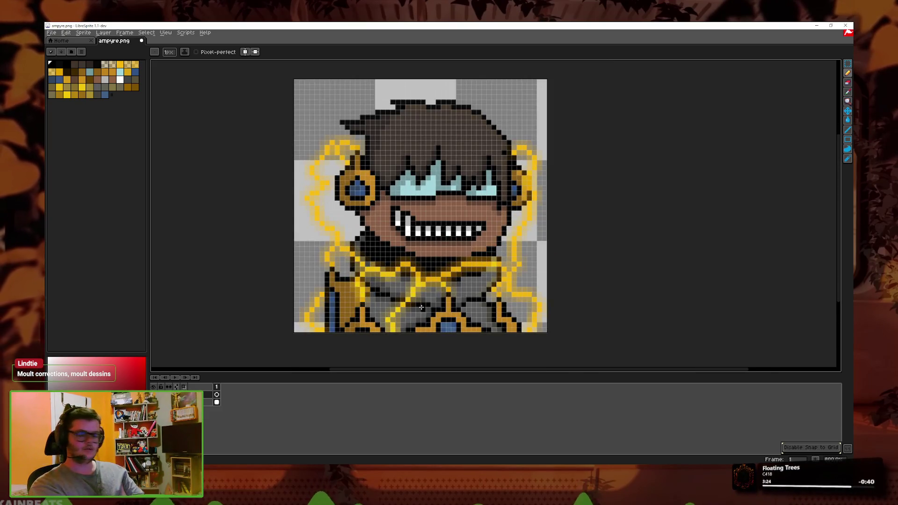
scroll(419, 318, "up", 1)
key("shift+p")
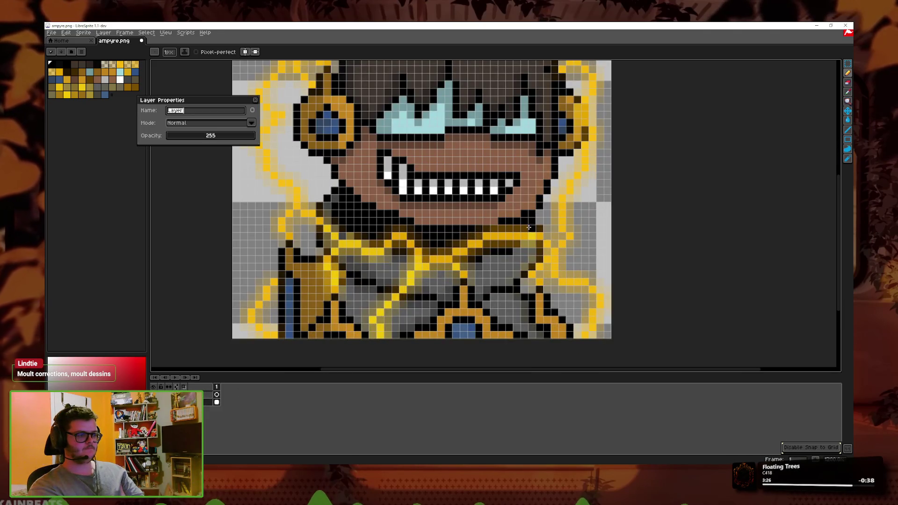
Step: Lower the new layer's opacity and place a black pixel near the bottom of the armour
left_click(220, 135)
key("Return")
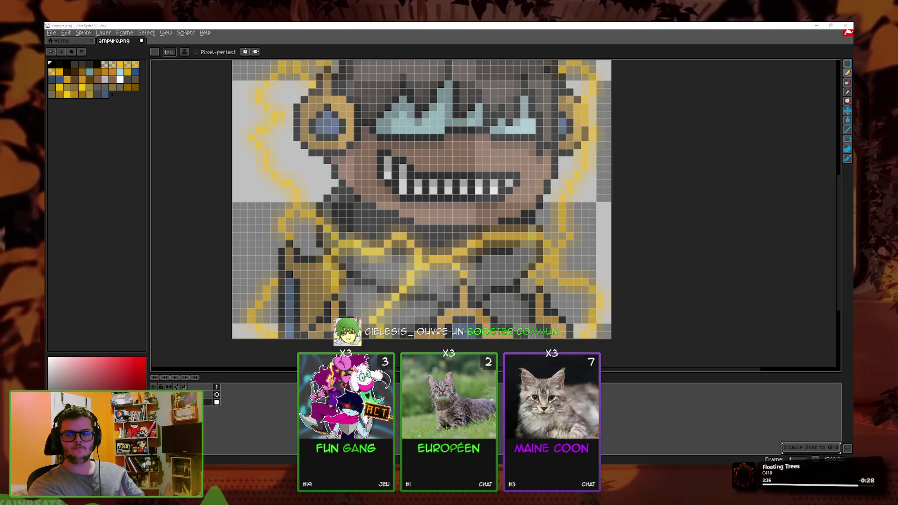
scroll(324, 237, "down", 3)
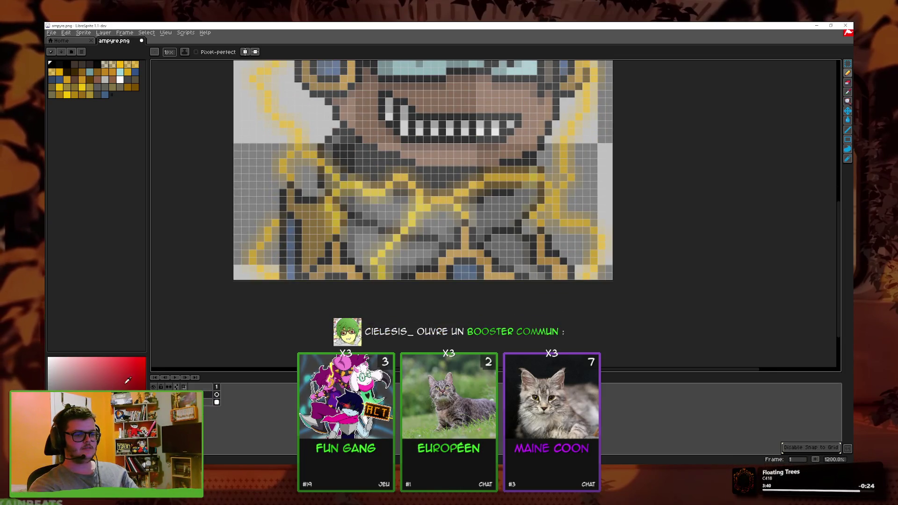
left_click(358, 268)
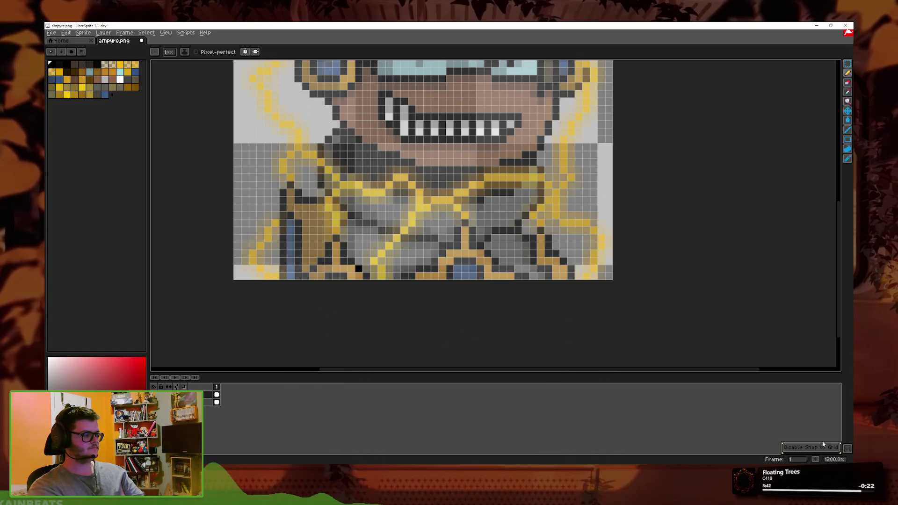
scroll(451, 312, "up", 3)
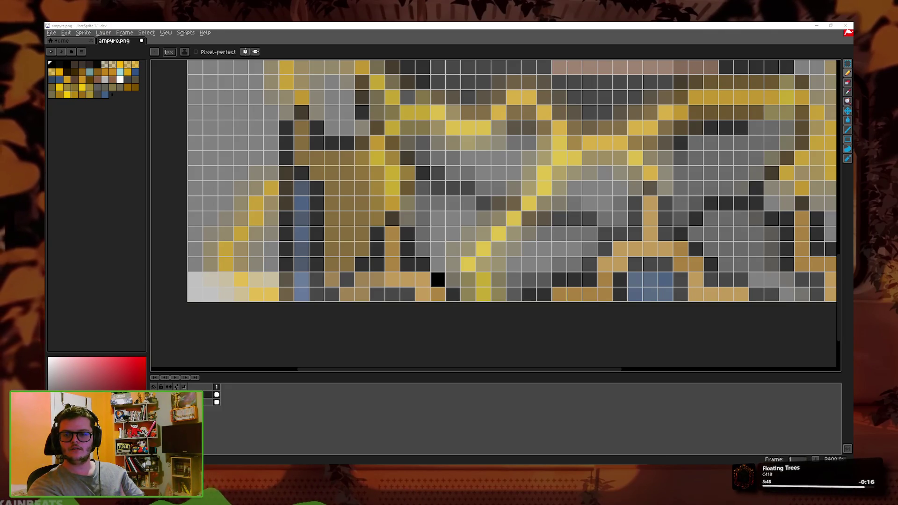
left_click(392, 218)
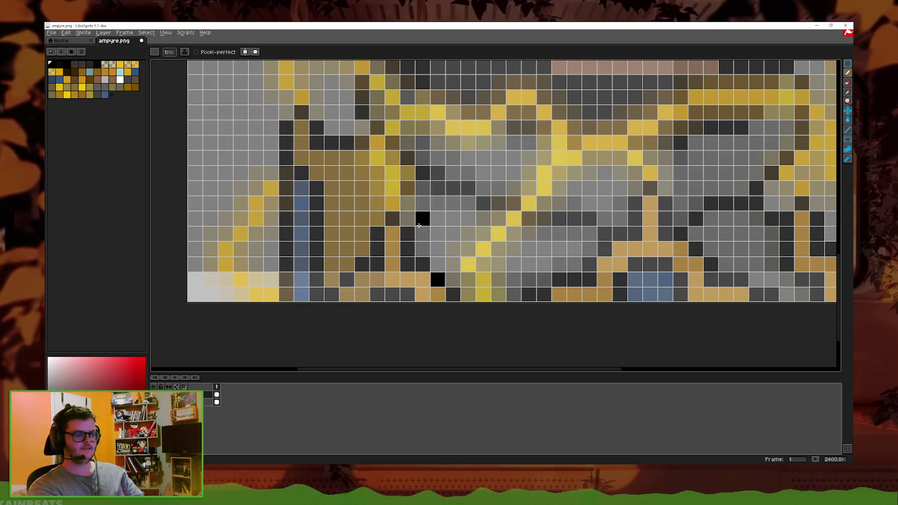
left_click_drag(406, 231, 420, 268)
mouse_move(377, 234)
left_mouse_down()
mouse_move(361, 281)
mouse_move(332, 295)
left_mouse_up()
left_click_drag(377, 295, 407, 298)
mouse_move(316, 294)
left_mouse_down()
mouse_move(316, 187)
mouse_move(286, 136)
mouse_move(285, 290)
left_mouse_up()
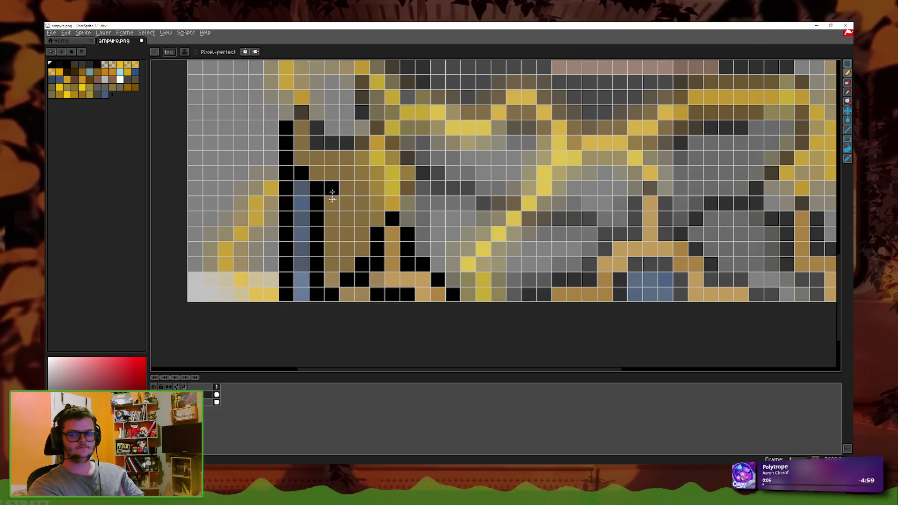
scroll(330, 192, "up", 2)
left_click(298, 160)
left_click_drag(322, 186, 355, 187)
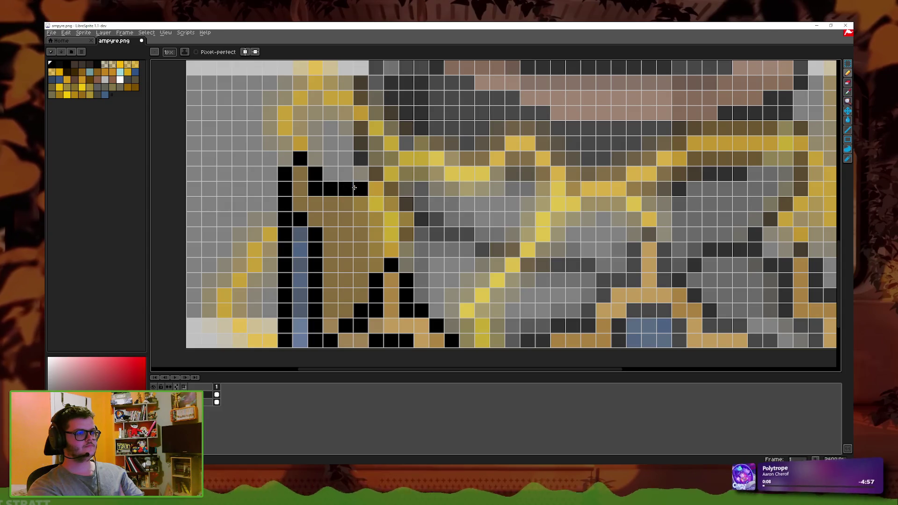
mouse_move(422, 219)
left_mouse_down()
mouse_move(436, 219)
mouse_move(407, 214)
mouse_move(423, 229)
mouse_move(514, 245)
mouse_move(545, 260)
mouse_move(543, 290)
mouse_move(530, 306)
mouse_move(488, 320)
left_mouse_up()
scroll(465, 265, "down", 1)
scroll(465, 265, "right", 3)
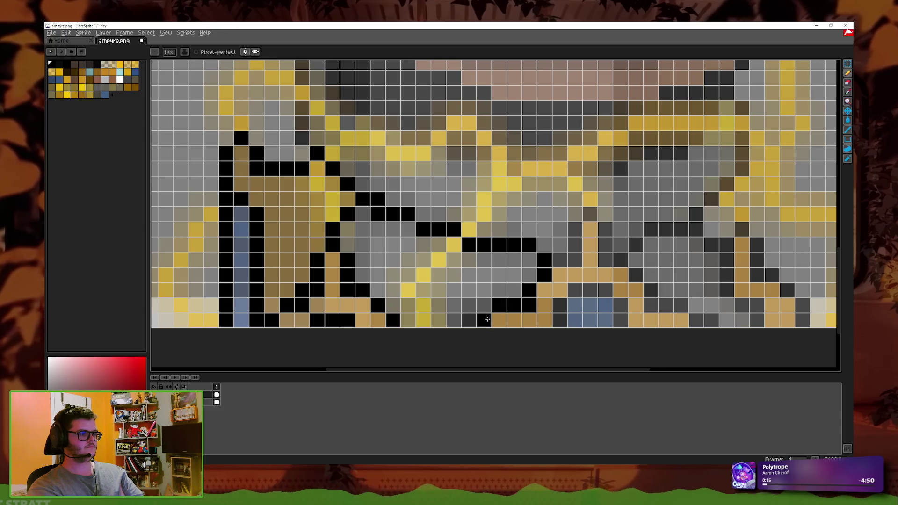
mouse_move(574, 265)
left_mouse_down()
mouse_move(590, 216)
mouse_move(619, 270)
mouse_move(536, 245)
mouse_move(583, 287)
mouse_move(628, 302)
left_mouse_up()
left_click(537, 287)
mouse_move(537, 287)
left_mouse_down()
mouse_move(507, 272)
mouse_move(482, 282)
left_mouse_up()
mouse_move(556, 228)
left_mouse_down()
mouse_move(567, 212)
mouse_move(612, 212)
mouse_move(643, 276)
mouse_move(672, 299)
mouse_move(689, 257)
mouse_move(642, 168)
left_mouse_up()
scroll(642, 167, "down", 3)
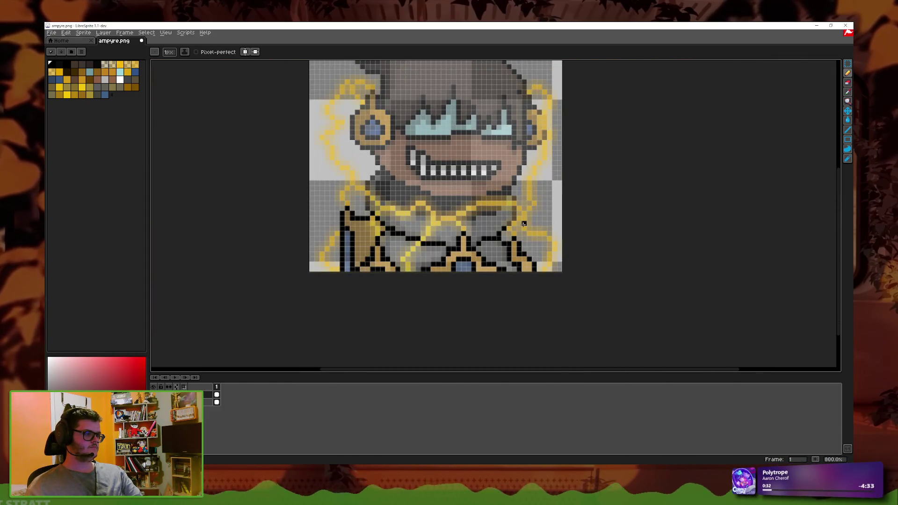
scroll(524, 223, "up", 4)
mouse_move(575, 243)
left_mouse_down()
mouse_move(575, 163)
mouse_move(555, 132)
mouse_move(568, 206)
left_mouse_up()
mouse_move(592, 274)
left_mouse_down()
mouse_move(571, 287)
mouse_move(511, 295)
mouse_move(262, 314)
mouse_move(226, 273)
mouse_move(182, 271)
mouse_move(457, 274)
mouse_move(402, 250)
mouse_move(384, 210)
mouse_move(346, 213)
mouse_move(322, 243)
mouse_move(305, 295)
mouse_move(412, 165)
mouse_move(412, 223)
mouse_move(435, 227)
left_mouse_up()
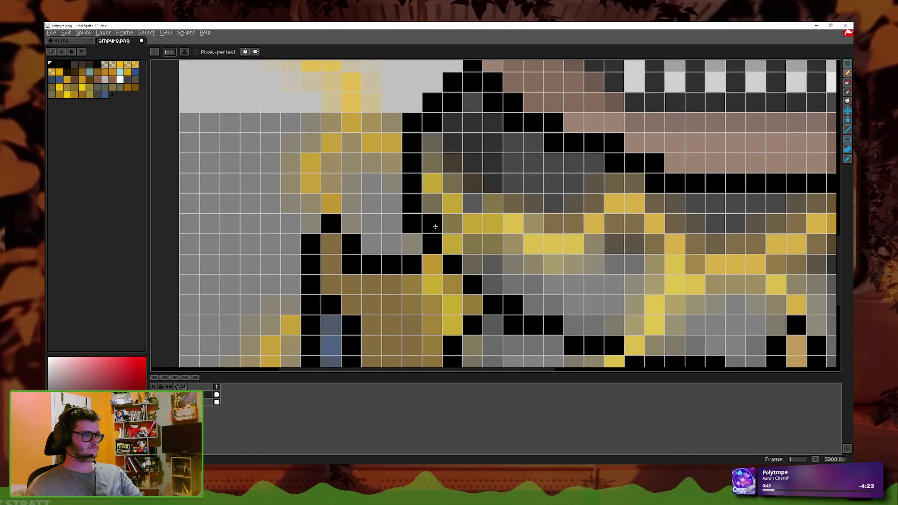
left_click_drag(513, 183, 425, 204)
mouse_move(365, 164)
left_mouse_down()
mouse_move(364, 140)
mouse_move(404, 204)
mouse_move(428, 200)
mouse_move(585, 262)
mouse_move(652, 258)
mouse_move(613, 285)
mouse_move(755, 285)
left_mouse_up()
left_click_drag(755, 285, 423, 278)
mouse_move(424, 279)
left_mouse_down()
mouse_move(451, 256)
mouse_move(538, 237)
mouse_move(538, 217)
mouse_move(493, 209)
mouse_move(419, 257)
mouse_move(440, 217)
mouse_move(358, 258)
mouse_move(407, 235)
mouse_move(257, 231)
mouse_move(481, 210)
mouse_move(391, 213)
mouse_move(312, 167)
mouse_move(400, 213)
mouse_move(420, 203)
left_mouse_up()
scroll(586, 265, "down", 5)
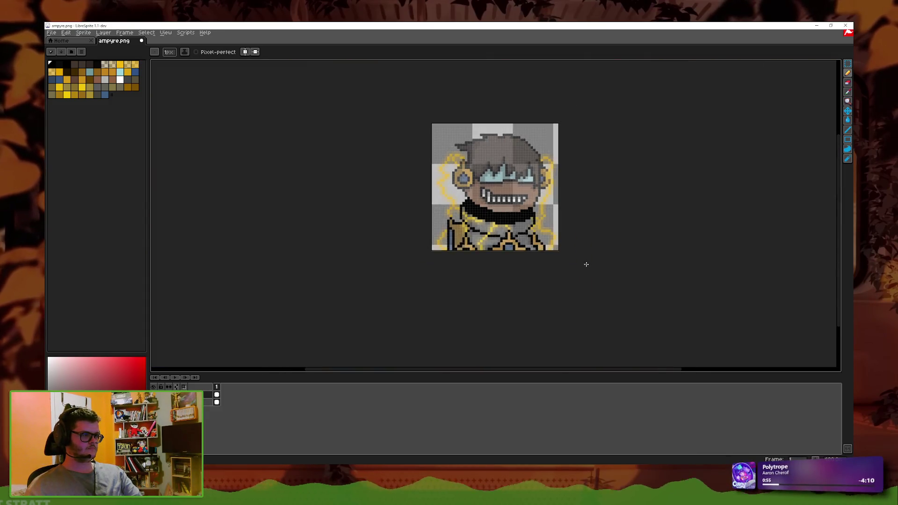
scroll(586, 264, "down", 1)
scroll(574, 241, "up", 5)
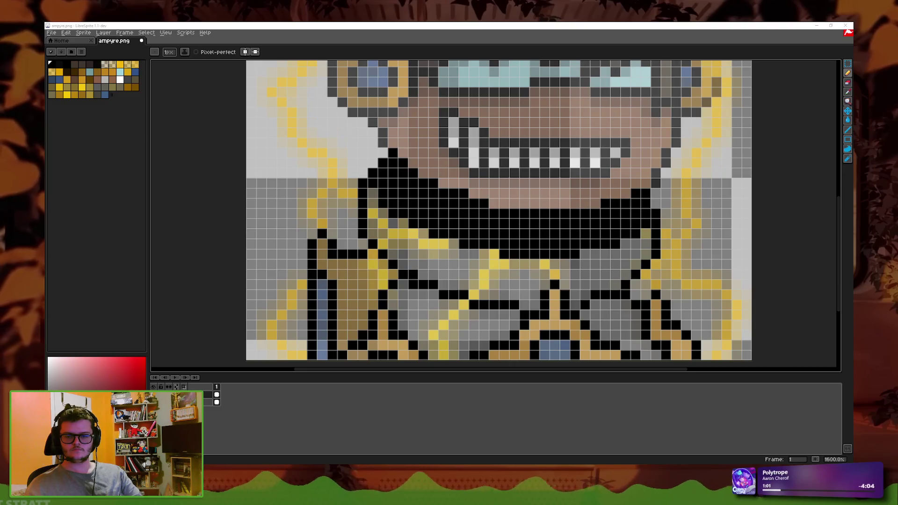
scroll(514, 236, "up", 1)
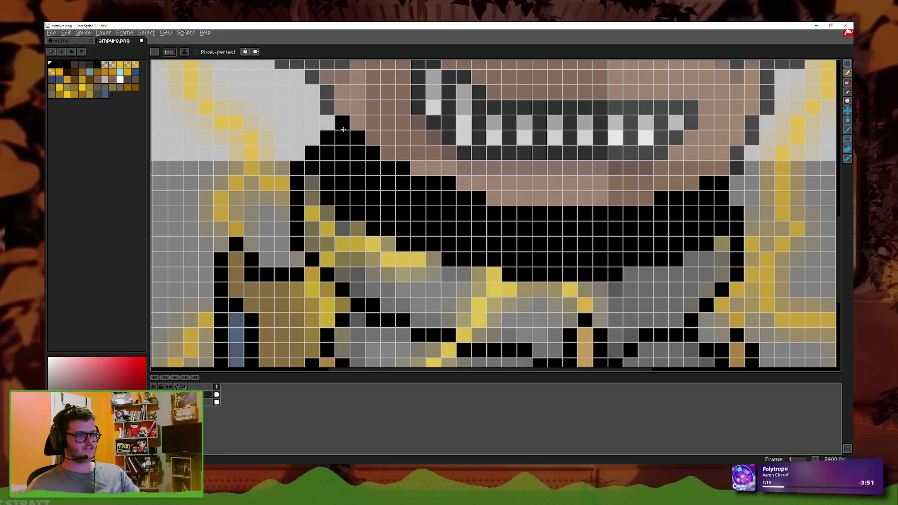
scroll(364, 264, "down", 2)
scroll(468, 197, "down", 3)
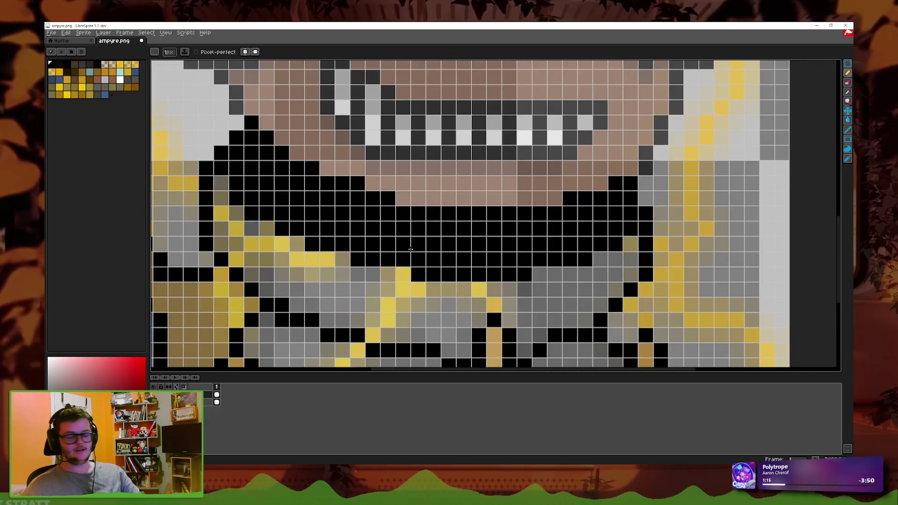
scroll(548, 181, "up", 1)
scroll(548, 181, "down", 1)
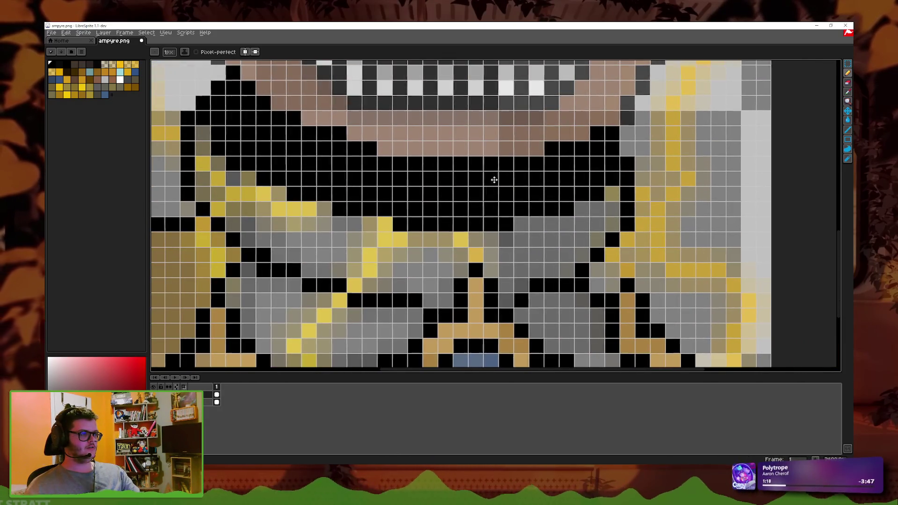
scroll(486, 238, "up", 1)
scroll(486, 238, "down", 3)
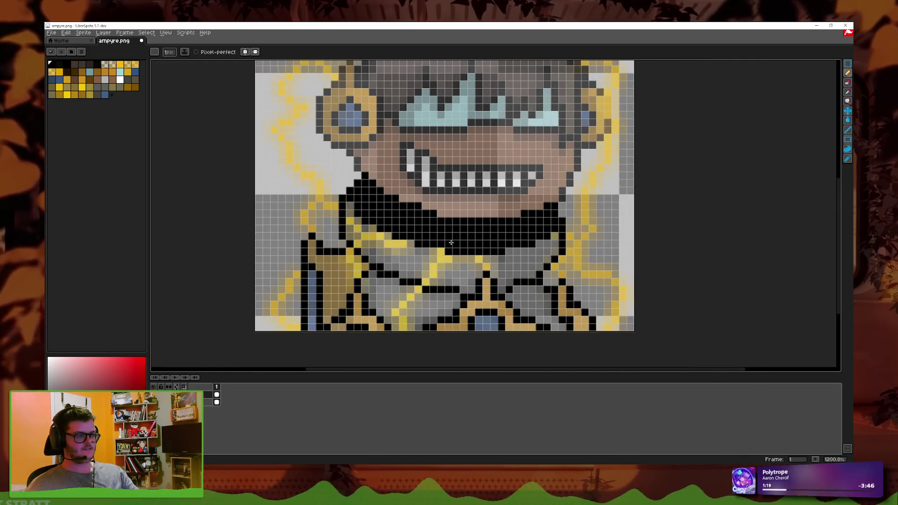
scroll(451, 242, "up", 3)
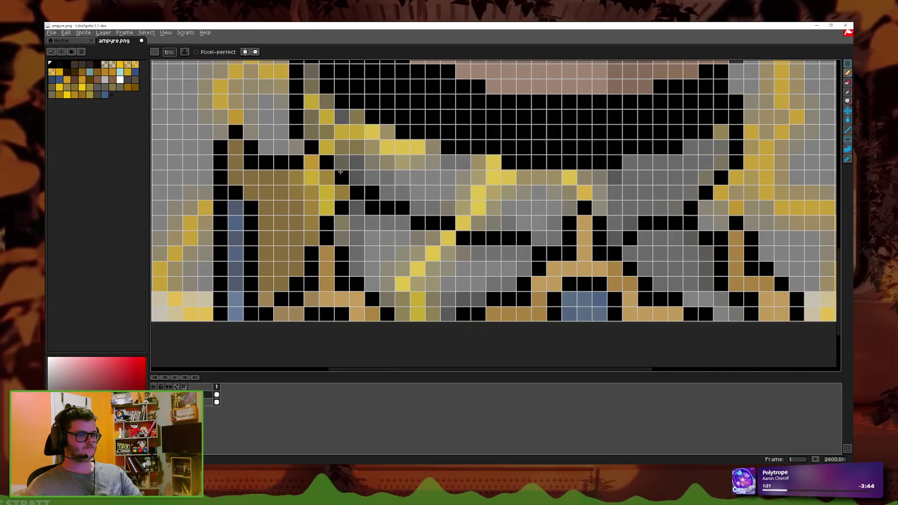
scroll(340, 172, "up", 5)
key("v")
Step: With the Pencil, outline the face edge and the bottom of the round earring in black
key("b")
mouse_move(356, 224)
left_mouse_down()
mouse_move(386, 209)
mouse_move(327, 209)
mouse_move(309, 194)
mouse_move(310, 103)
left_mouse_up()
scroll(318, 140, "up", 3)
mouse_move(327, 171)
left_mouse_down()
mouse_move(354, 125)
mouse_move(388, 183)
mouse_move(418, 201)
mouse_move(421, 255)
left_mouse_up()
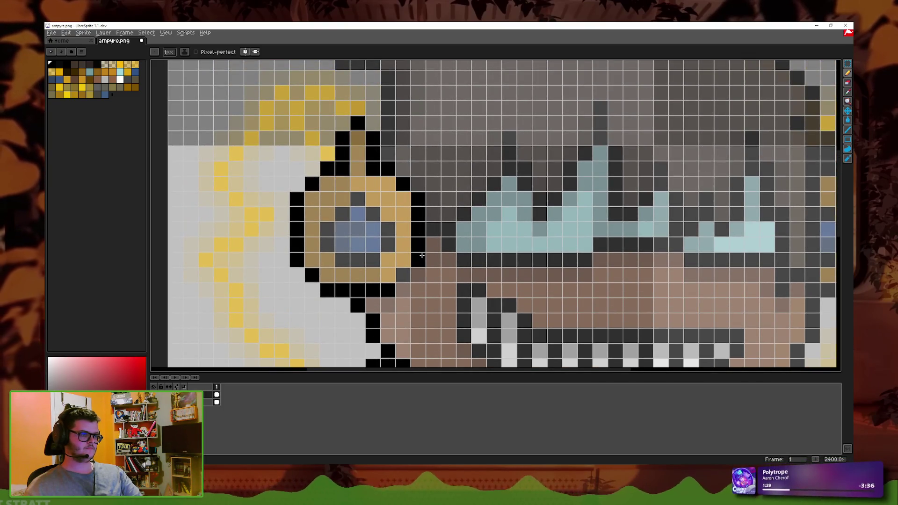
left_click(373, 260)
mouse_move(357, 259)
left_mouse_down()
mouse_move(342, 260)
mouse_move(324, 239)
left_mouse_up()
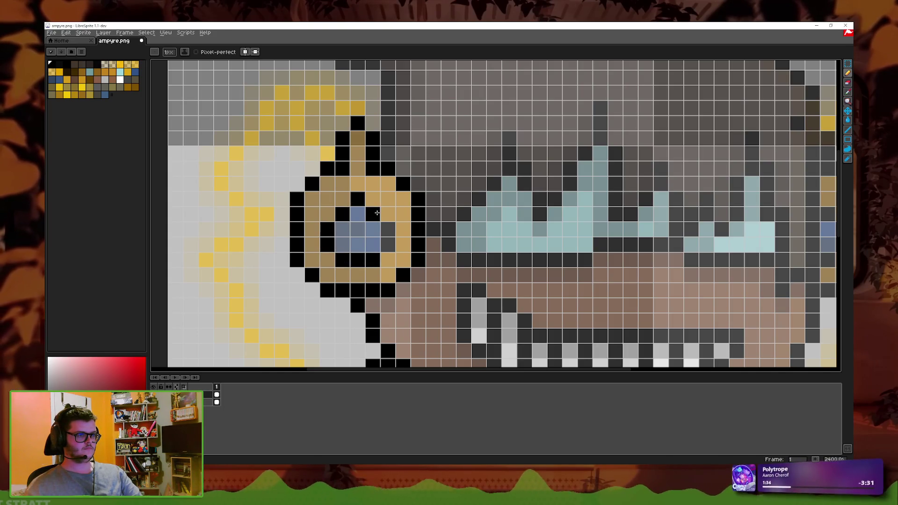
Step: Draw black outline rows across the face and down the right edge
scroll(418, 261, "right", 3)
left_click_drag(357, 218, 372, 218)
mouse_move(401, 248)
left_mouse_down()
mouse_move(601, 234)
mouse_move(693, 252)
left_mouse_up()
left_click(735, 264)
left_click(705, 278)
left_click_drag(735, 277, 720, 355)
scroll(661, 212, "down", 3)
scroll(660, 211, "right", 2)
left_click_drag(649, 251, 649, 266)
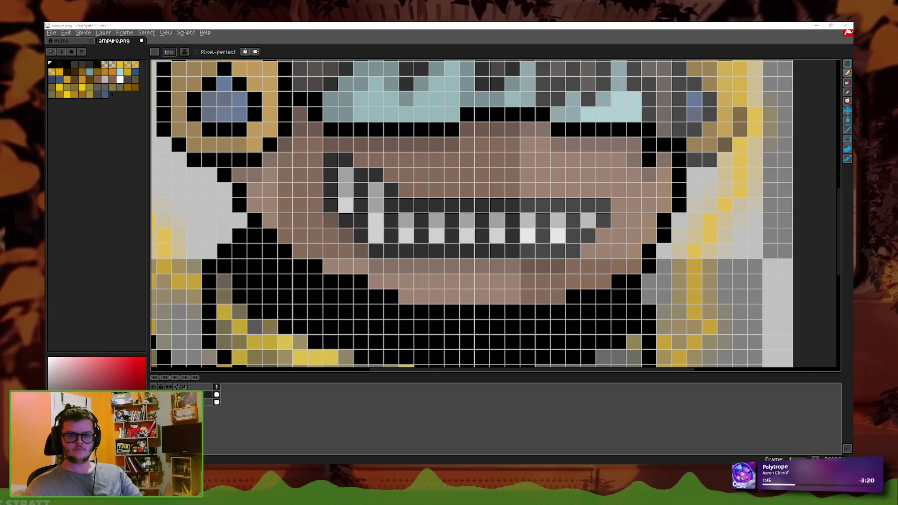
Step: Blacken the dark grey rows above and below the teeth and the gaps between teeth
mouse_move(604, 205)
left_mouse_down()
mouse_move(391, 206)
mouse_move(375, 175)
mouse_move(361, 236)
mouse_move(330, 206)
mouse_move(332, 161)
left_mouse_up()
scroll(414, 205, "right", 1)
mouse_move(349, 251)
left_mouse_down()
mouse_move(538, 251)
mouse_move(543, 211)
left_mouse_up()
left_click_drag(485, 221, 487, 232)
left_click_drag(425, 236, 424, 221)
left_click_drag(394, 220, 394, 236)
left_click_drag(363, 220, 368, 230)
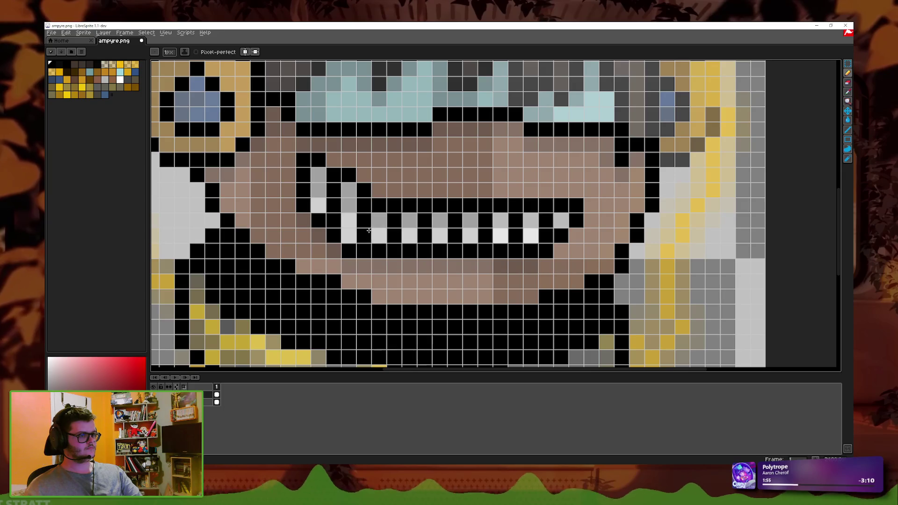
Step: Blacken the cells near the mouth and draw a black outline column up the face edge
scroll(621, 235, "up", 3)
scroll(621, 236, "right", 1)
left_click_drag(634, 243, 651, 243)
mouse_move(674, 208)
left_mouse_down()
mouse_move(681, 149)
mouse_move(639, 95)
left_mouse_up()
mouse_move(649, 183)
left_mouse_down()
mouse_move(649, 213)
mouse_move(619, 213)
left_mouse_up()
scroll(621, 170, "up", 3)
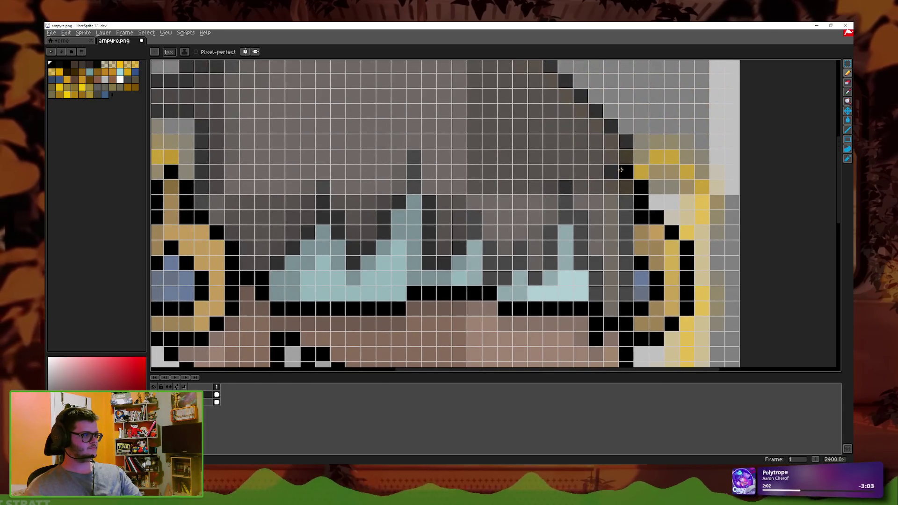
Step: Undo the stray stroke and outline the hair's right edge diagonally in black
key("ctrl+z")
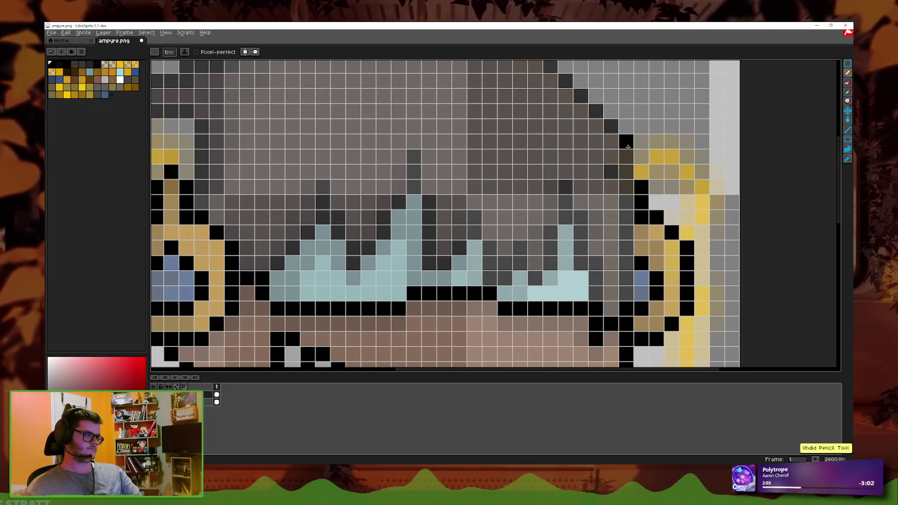
scroll(653, 280, "up", 4)
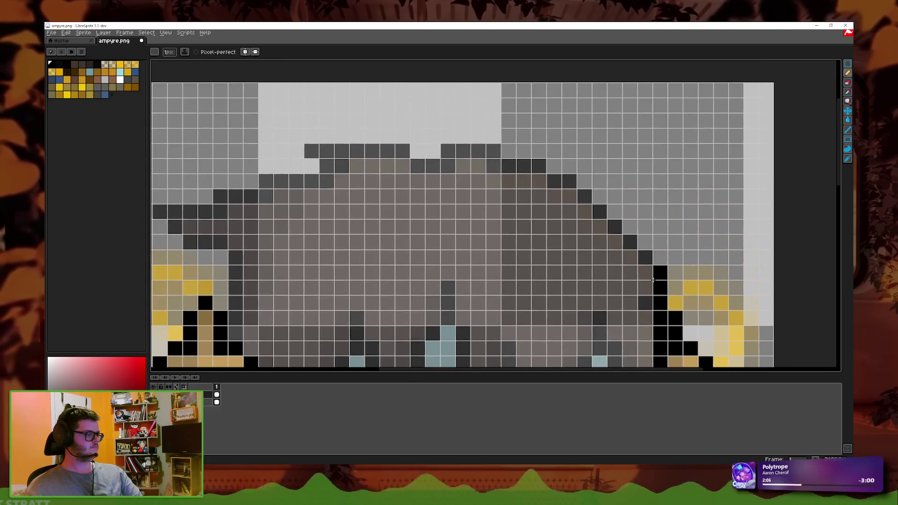
mouse_move(640, 256)
left_mouse_down()
mouse_move(608, 217)
mouse_move(533, 166)
mouse_move(465, 152)
mouse_move(418, 166)
mouse_move(326, 151)
mouse_move(266, 197)
mouse_move(159, 211)
mouse_move(193, 242)
mouse_move(235, 260)
mouse_move(236, 318)
left_mouse_up()
Step: Add a black stroke at the hair's side and zig-zag outlines along the spiky bangs
scroll(490, 231, "down", 3)
scroll(489, 232, "up", 3)
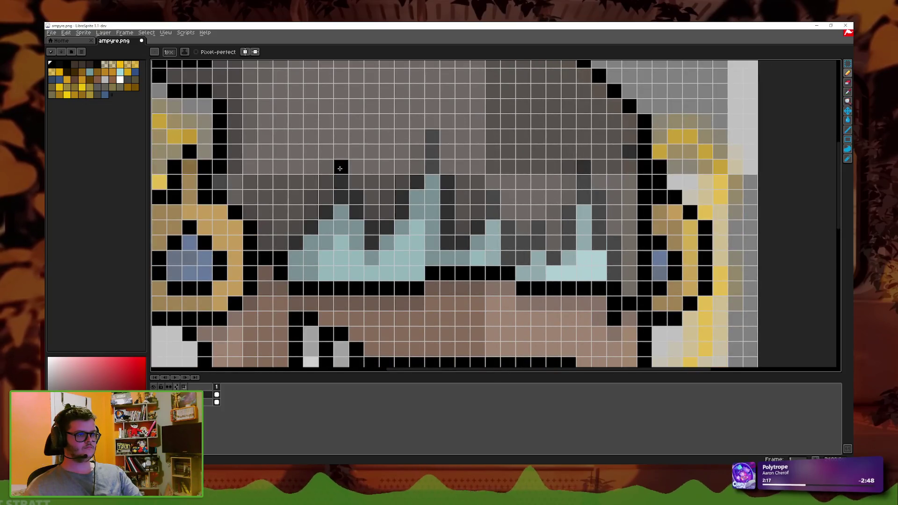
mouse_move(340, 168)
left_mouse_down()
mouse_move(328, 207)
mouse_move(371, 226)
mouse_move(415, 181)
mouse_move(447, 187)
mouse_move(448, 220)
mouse_move(477, 227)
mouse_move(493, 199)
mouse_move(511, 257)
left_mouse_up()
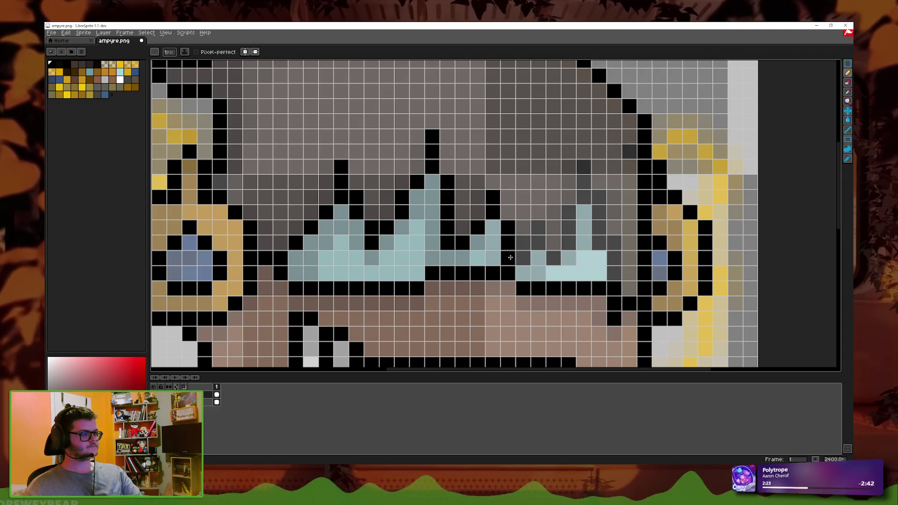
mouse_move(538, 228)
left_mouse_down()
mouse_move(568, 243)
mouse_move(583, 196)
mouse_move(599, 211)
mouse_move(611, 272)
mouse_move(617, 268)
left_mouse_up()
scroll(613, 287, "down", 5)
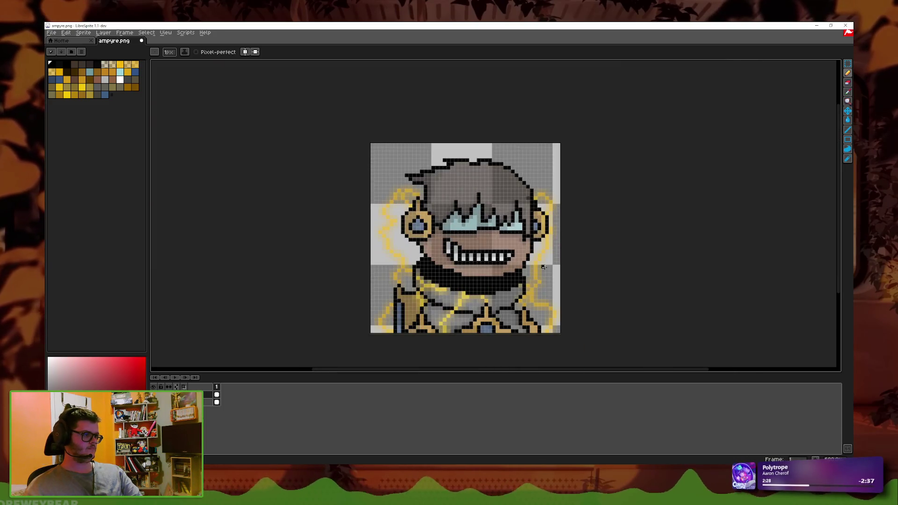
Step: Compare the colour layer on and off, then leave it hidden so only the black lineart shows
scroll(505, 262, "down", 2)
scroll(505, 262, "up", 2)
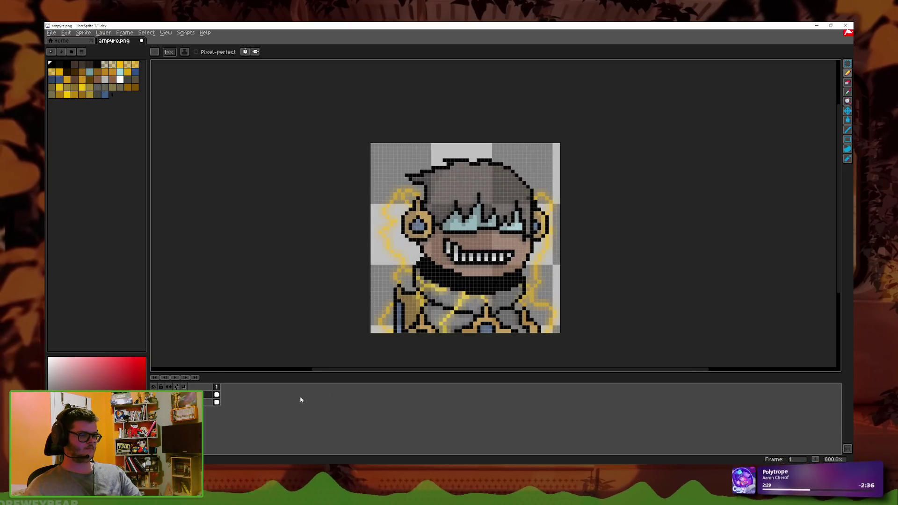
left_click(153, 402)
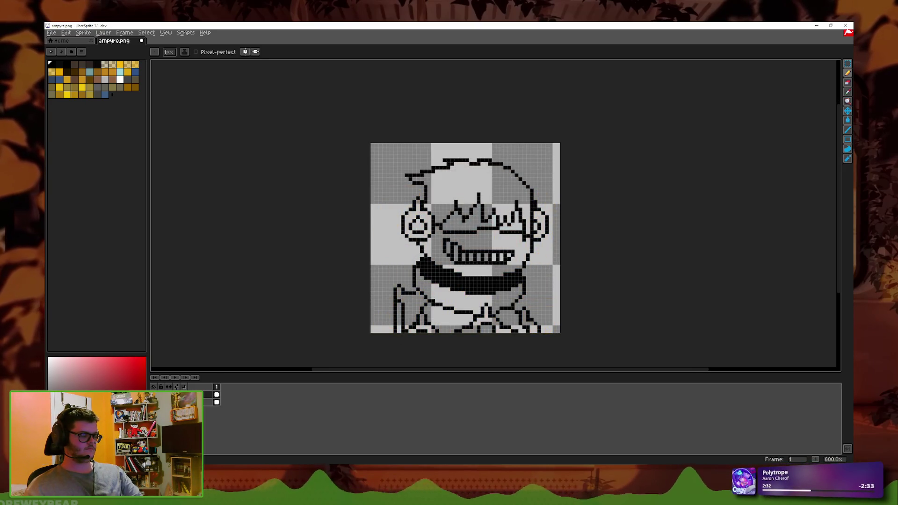
left_click(153, 402)
left_click(153, 402)
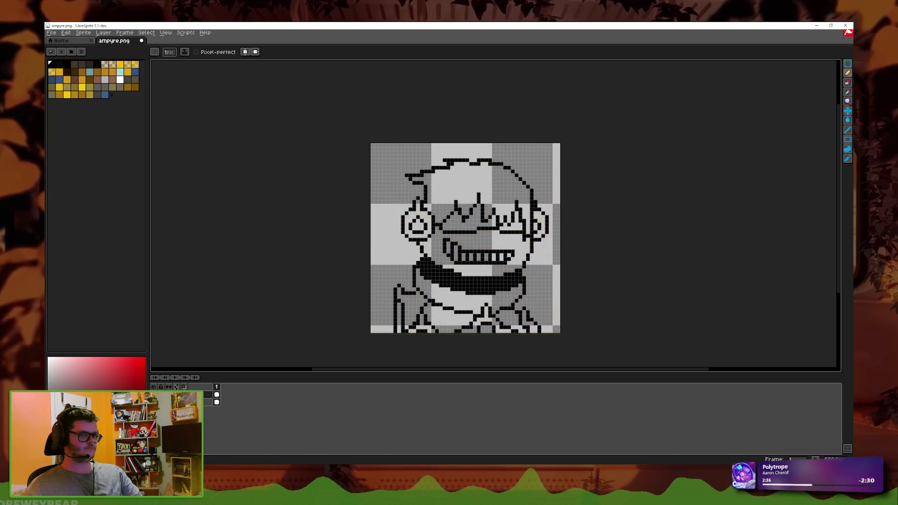
left_click(153, 402)
left_click(153, 402)
left_click(153, 402)
left_click(153, 401)
left_click(153, 401)
left_click(153, 402)
left_click(153, 402)
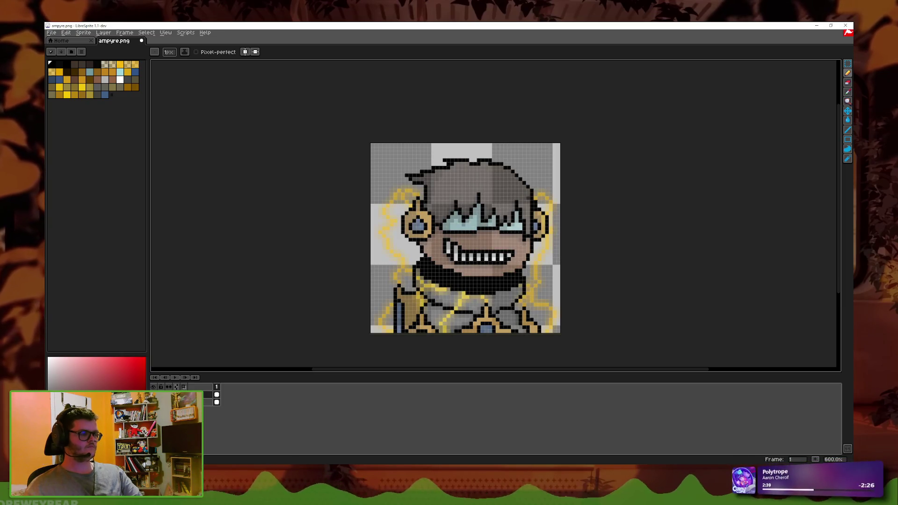
left_click(153, 402)
left_click(153, 402)
left_click(153, 401)
left_click(153, 402)
left_click(153, 401)
scroll(635, 272, "up", 1)
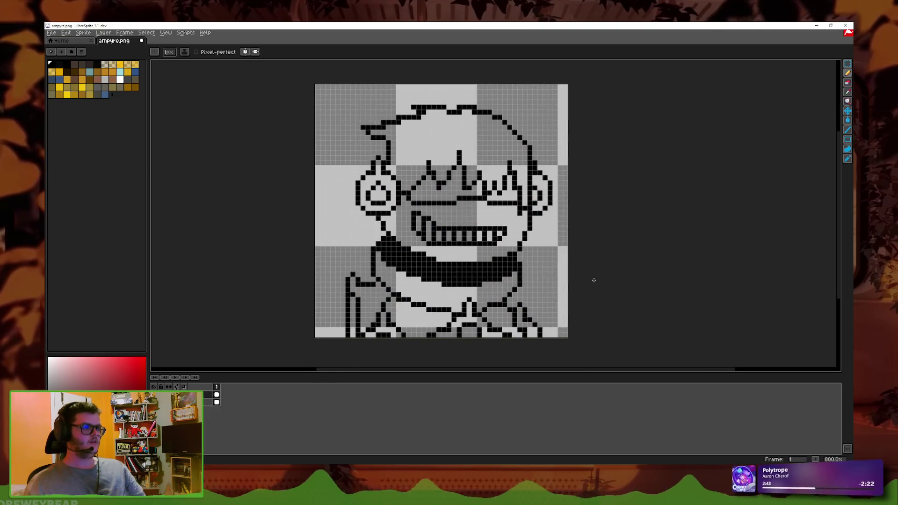
key("plus")
key("plus")
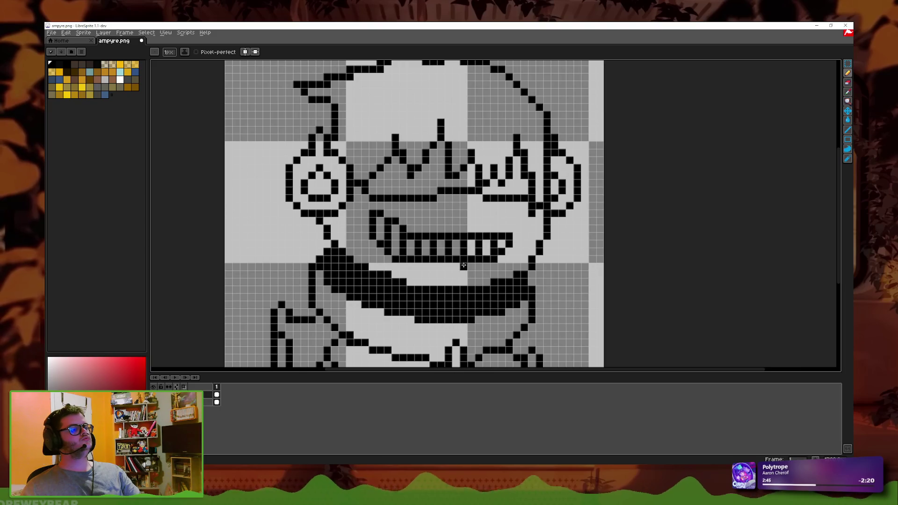
key("minus")
key("minus")
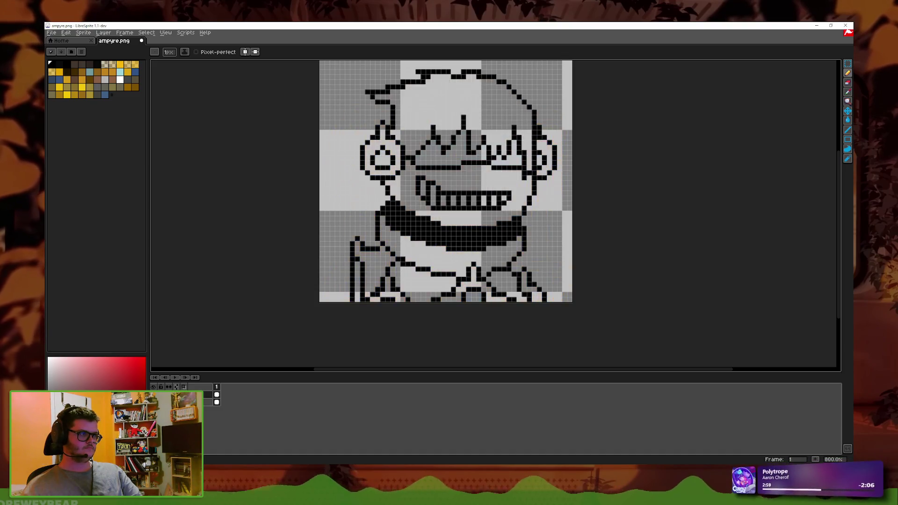
Step: Add a second animation frame to the sprite
left_click_drag(539, 244, 521, 263)
right_click(218, 387)
left_click(229, 400)
Step: Select the upper part of the portrait and shift it up one pixel
key("m")
mouse_move(295, 115)
left_mouse_down()
mouse_move(535, 253)
mouse_move(496, 250)
left_mouse_up()
left_click_drag(280, 89, 592, 279)
key("Up")
left_click(594, 278)
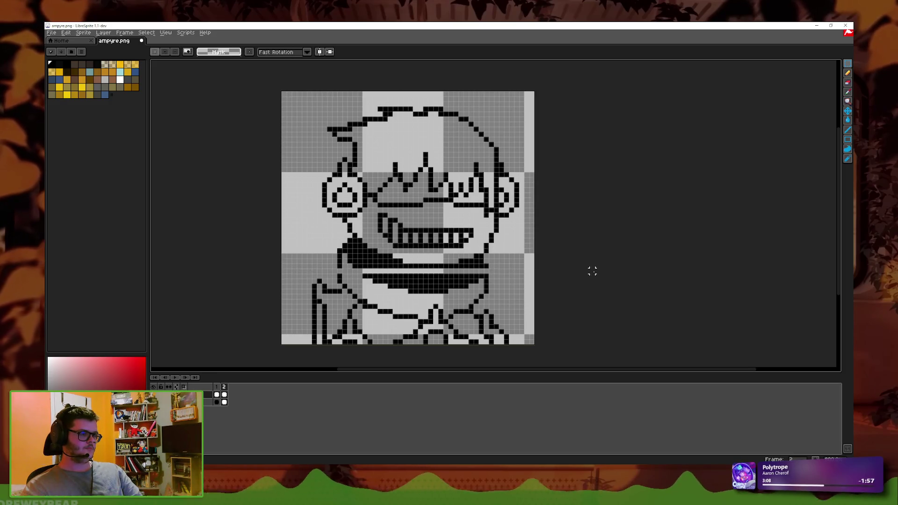
Step: Pencil the light row under the collar solid black, including its last pixel
left_click(847, 73)
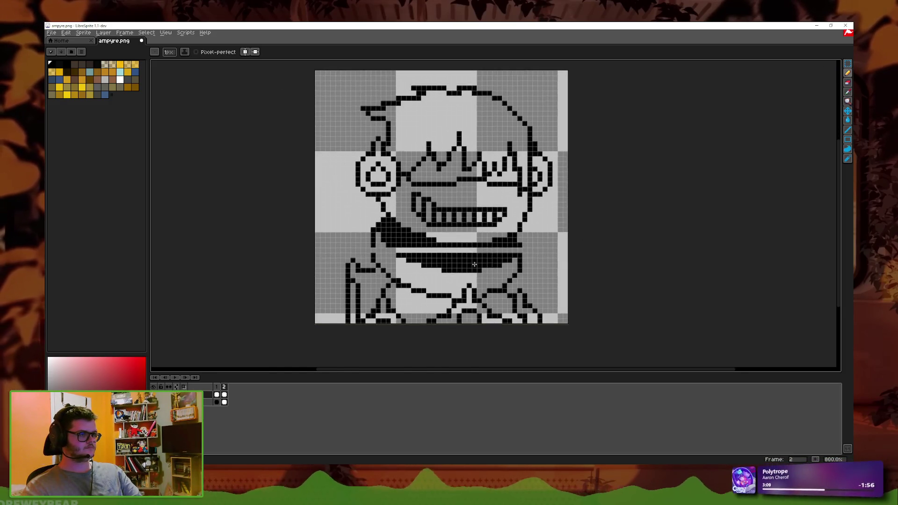
scroll(318, 284, "up", 3)
left_click_drag(318, 285, 545, 285)
left_click(380, 267)
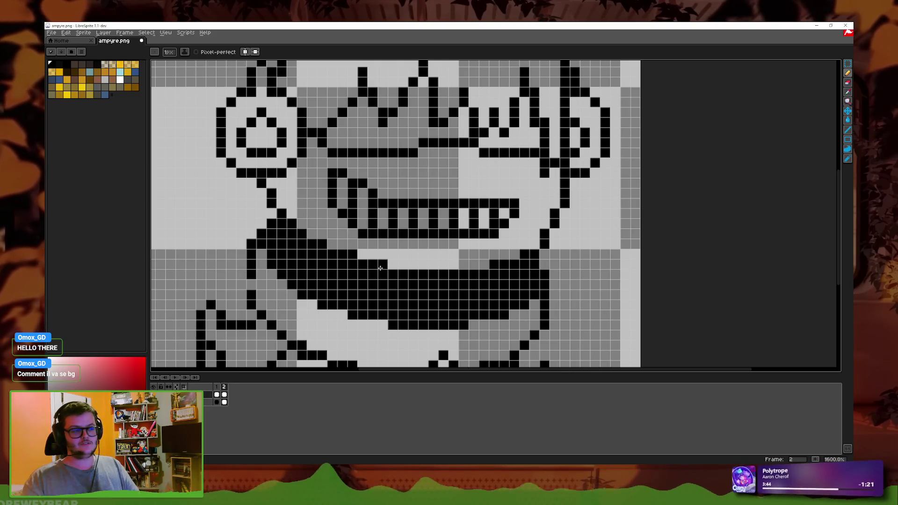
scroll(652, 260, "down", 3)
scroll(652, 261, "up", 1)
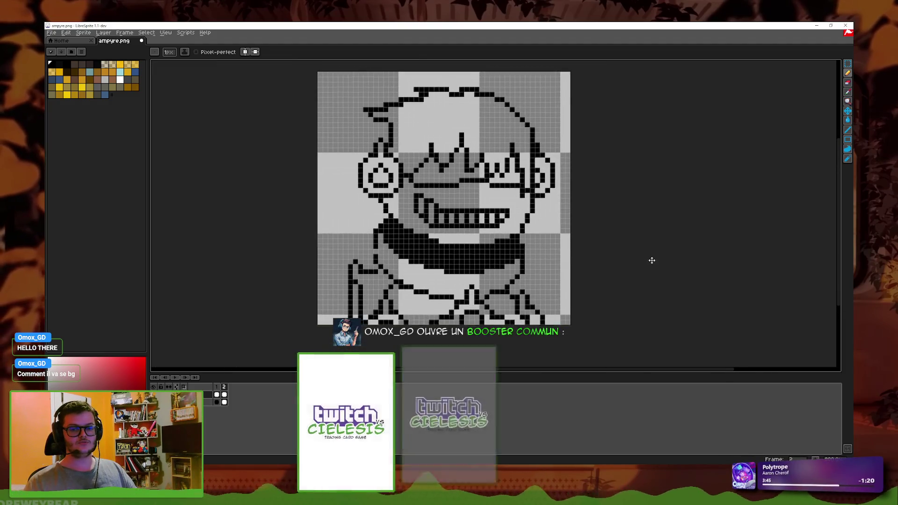
left_click_drag(652, 261, 654, 263)
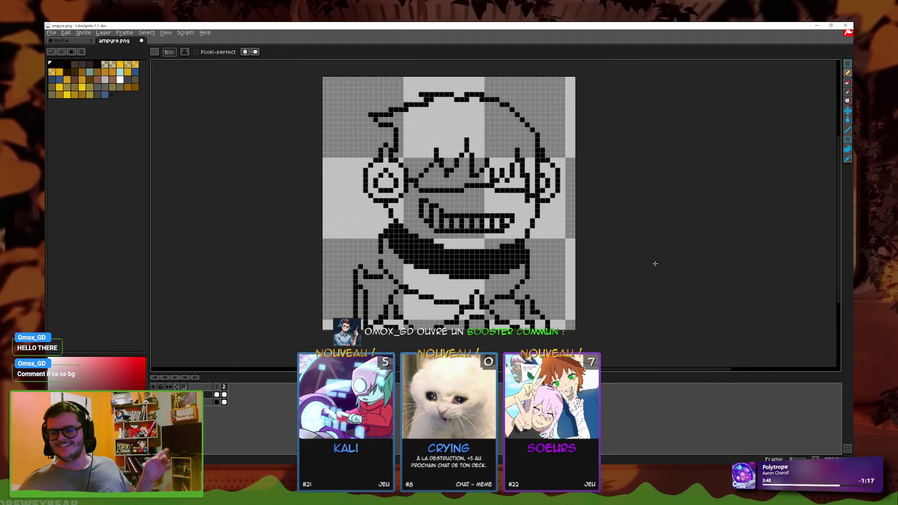
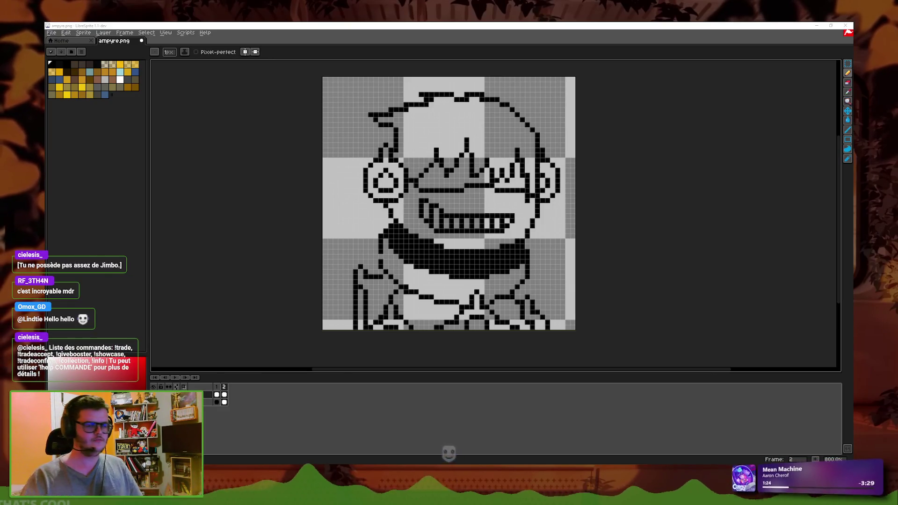
Step: Undo and redo the last pencil stroke on the mouth, then zoom around the sprite
scroll(383, 255, "up", 1)
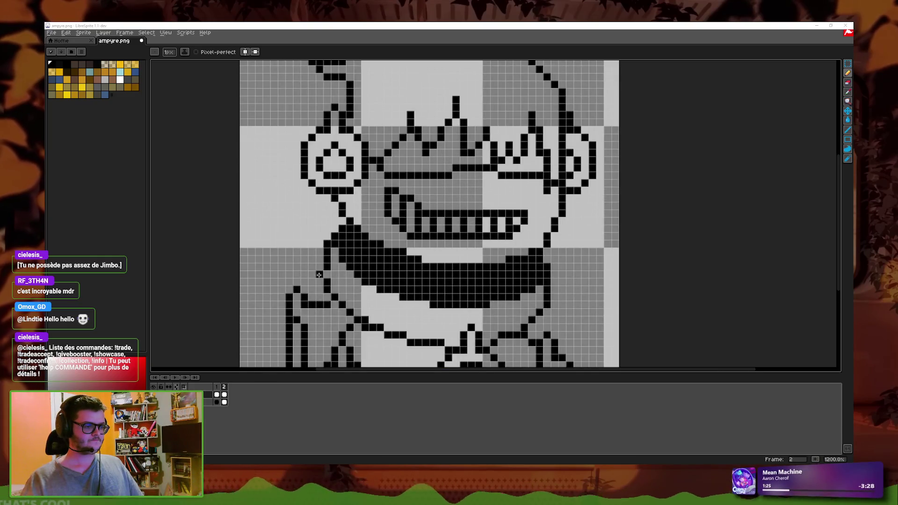
key("ctrl+z")
key("ctrl+y")
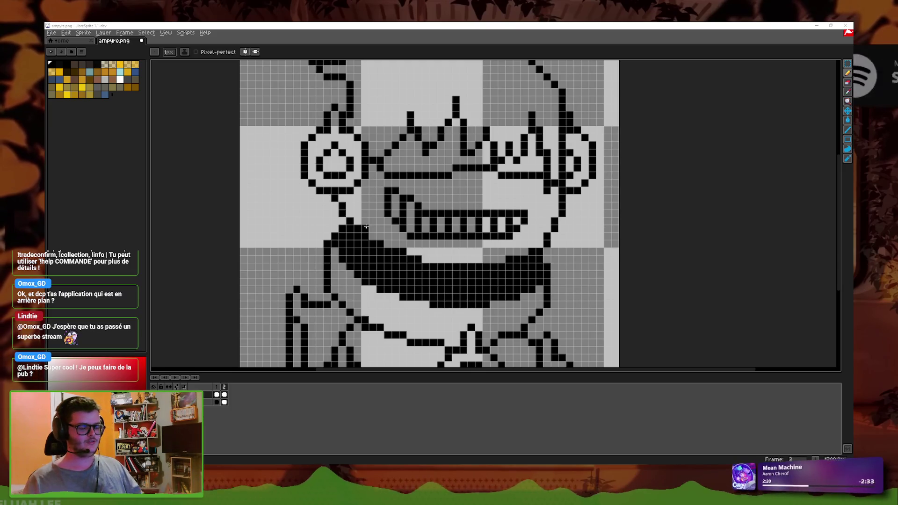
scroll(356, 230, "down", 2)
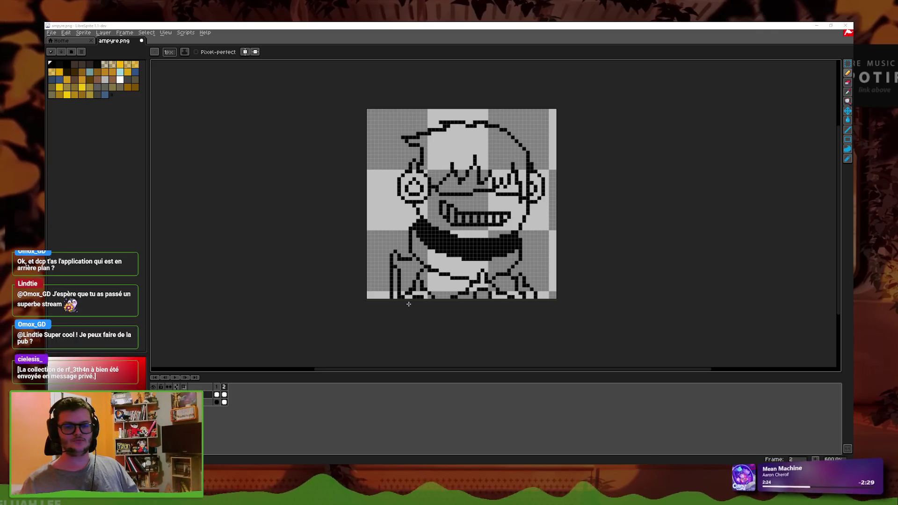
scroll(464, 267, "up", 3)
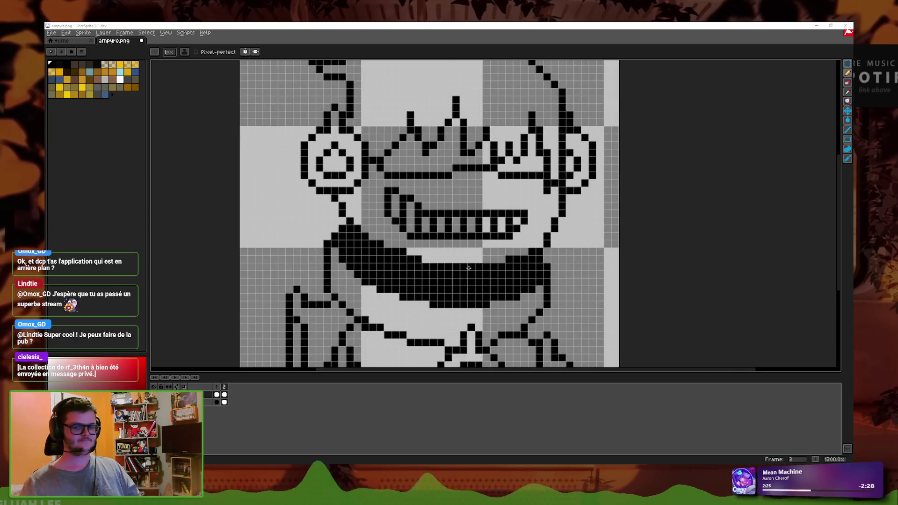
scroll(468, 267, "down", 3)
scroll(500, 230, "down", 1)
scroll(472, 242, "up", 5)
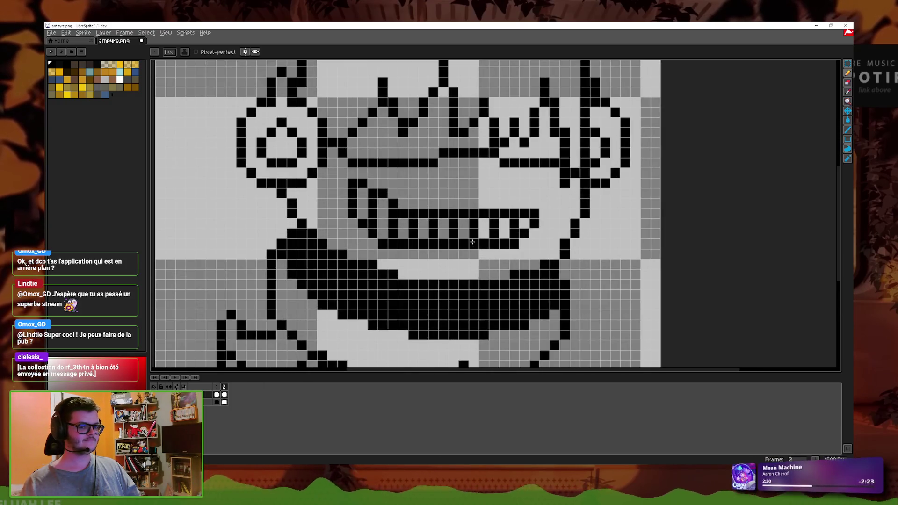
scroll(473, 242, "down", 3)
scroll(455, 274, "up", 2)
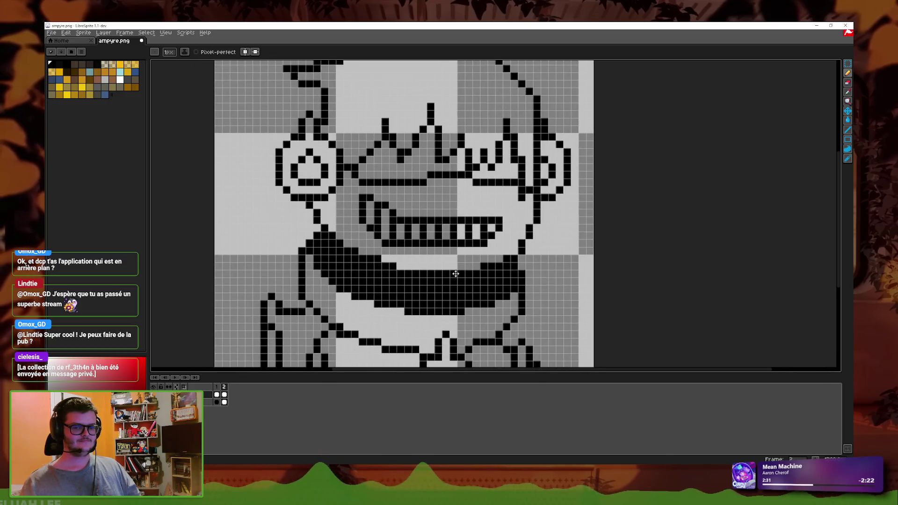
scroll(406, 321, "up", 1)
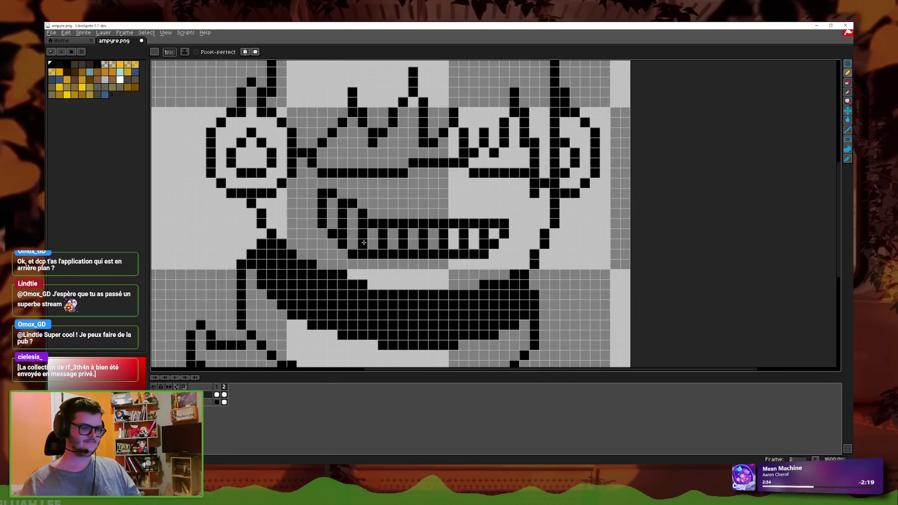
scroll(364, 242, "down", 1)
scroll(315, 277, "up", 1)
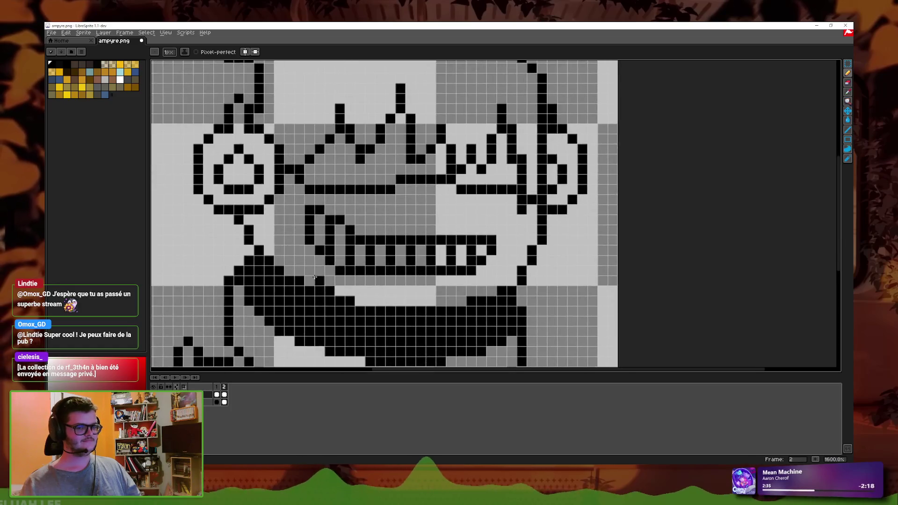
Step: Select the coloured artwork layer and set its opacity to 255 in Layer Properties
left_click(217, 401)
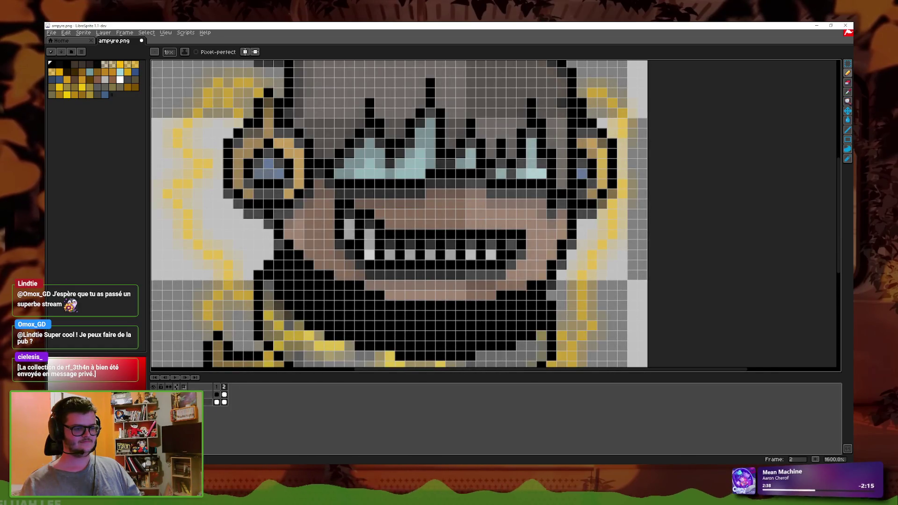
double_click(208, 402)
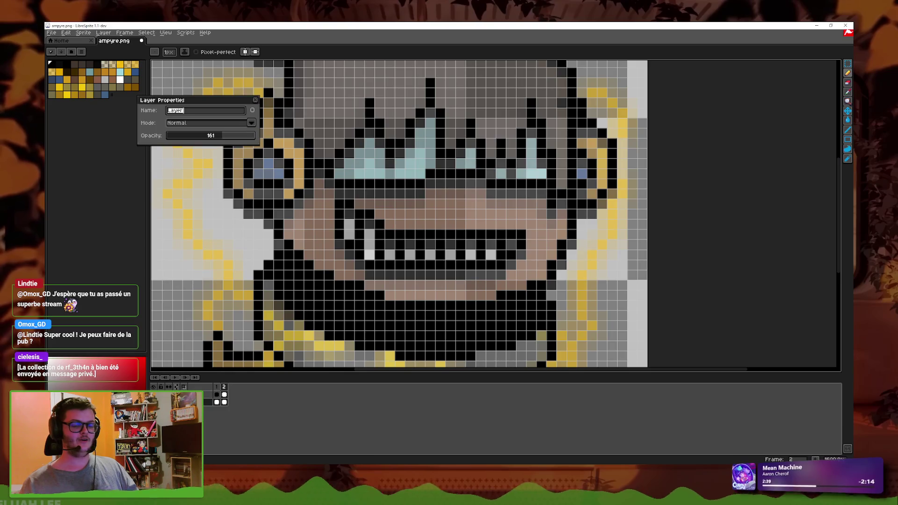
left_click_drag(215, 136, 258, 133)
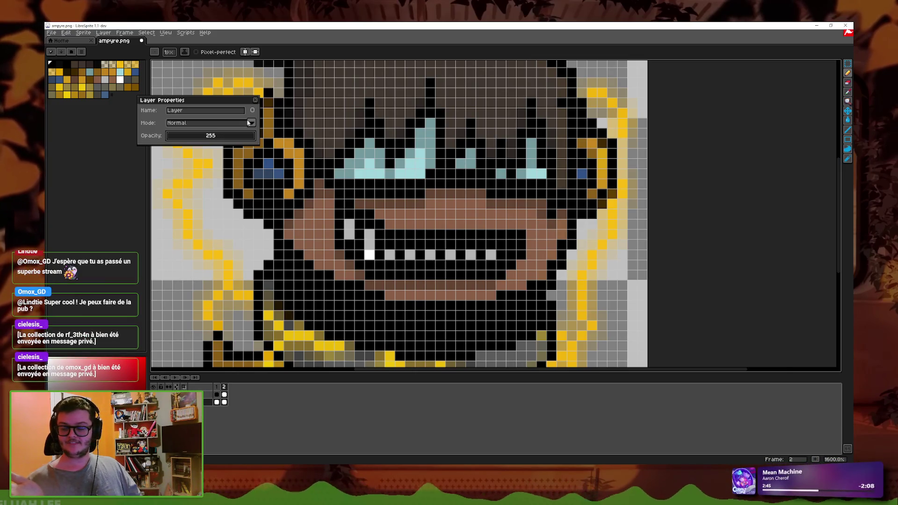
left_click(255, 100)
Step: Sample the brown skin colour from the sprite and switch to the Pencil
key("i")
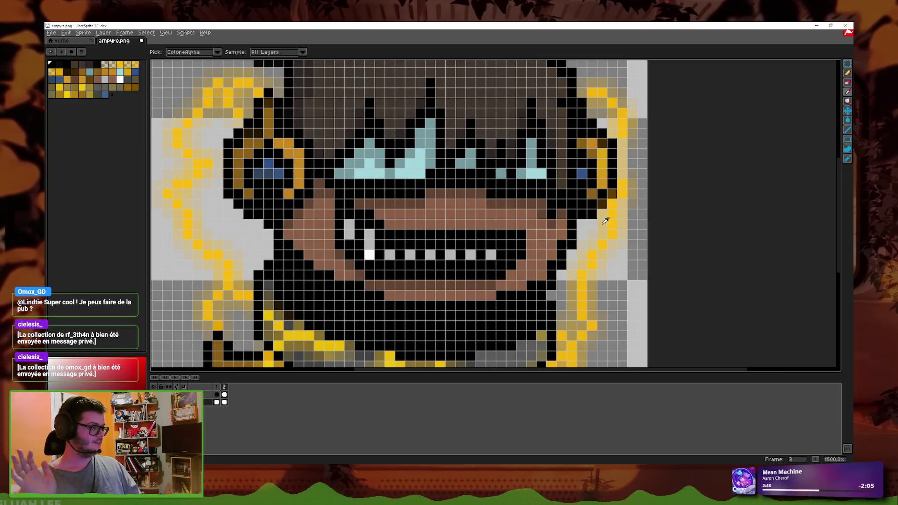
left_click(511, 205)
left_click(847, 73)
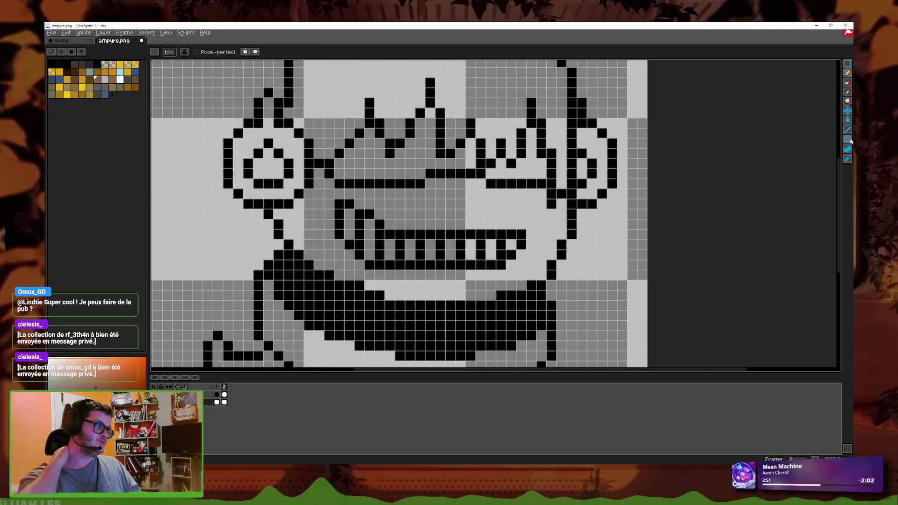
left_click(847, 121)
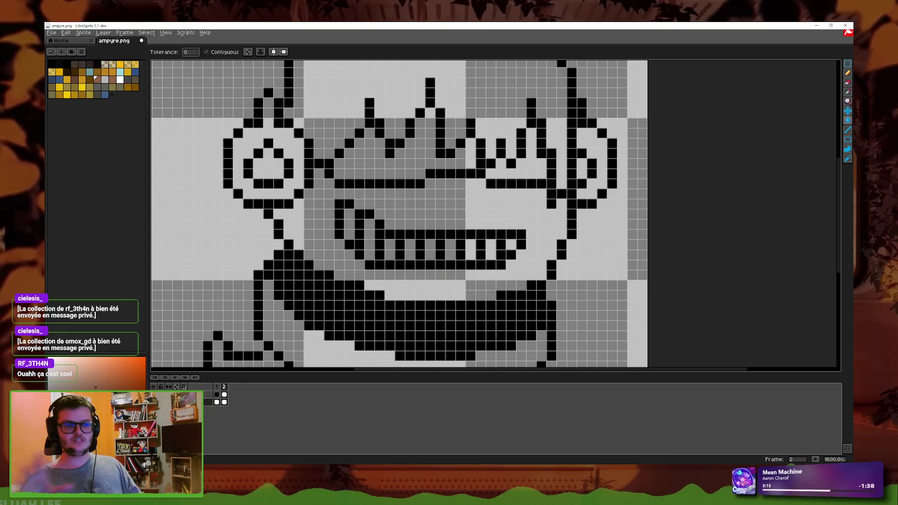
left_click(221, 397)
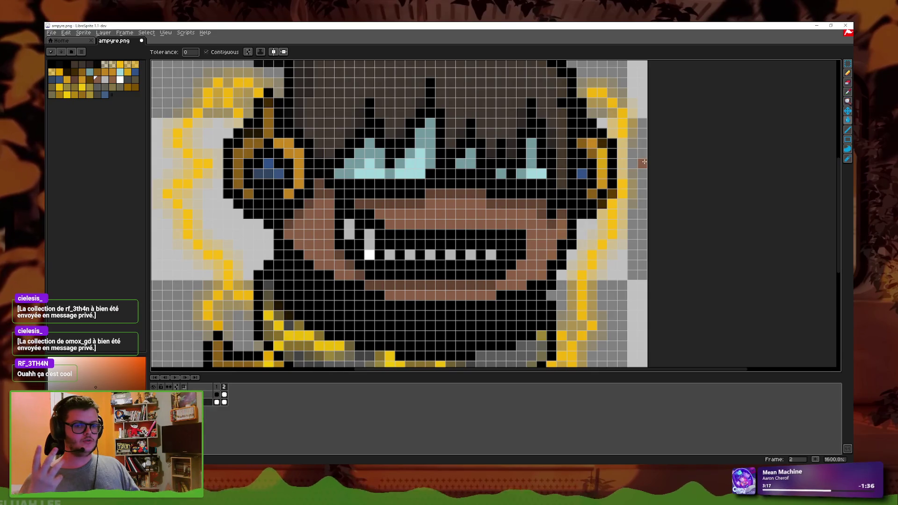
left_click(848, 92)
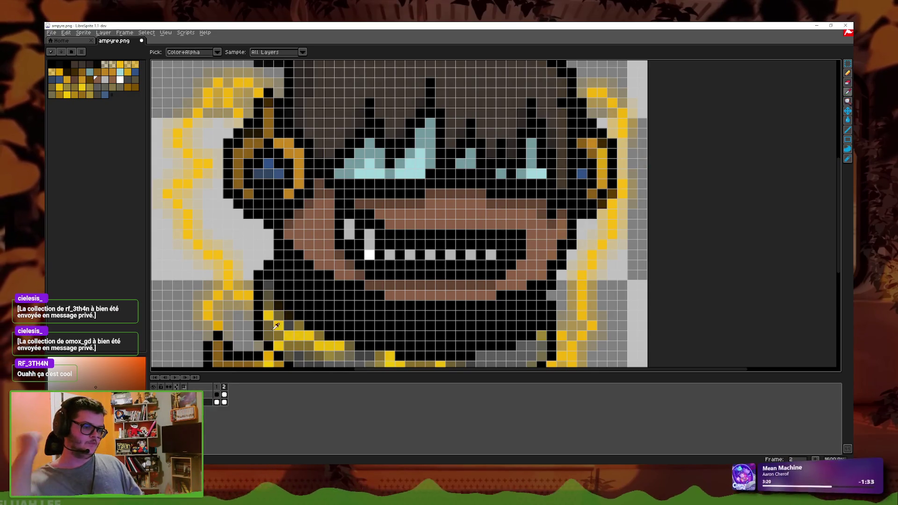
key("Left")
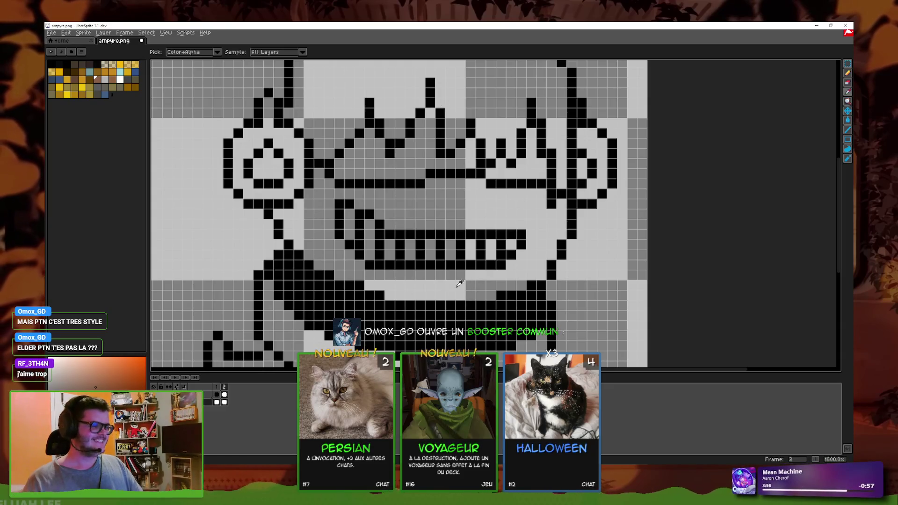
key("ctrl+z")
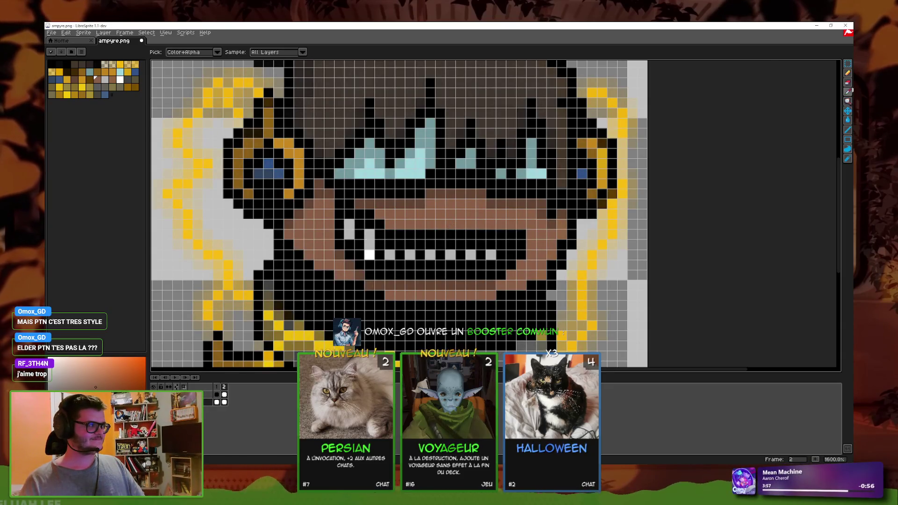
key("b")
key("ctrl+y")
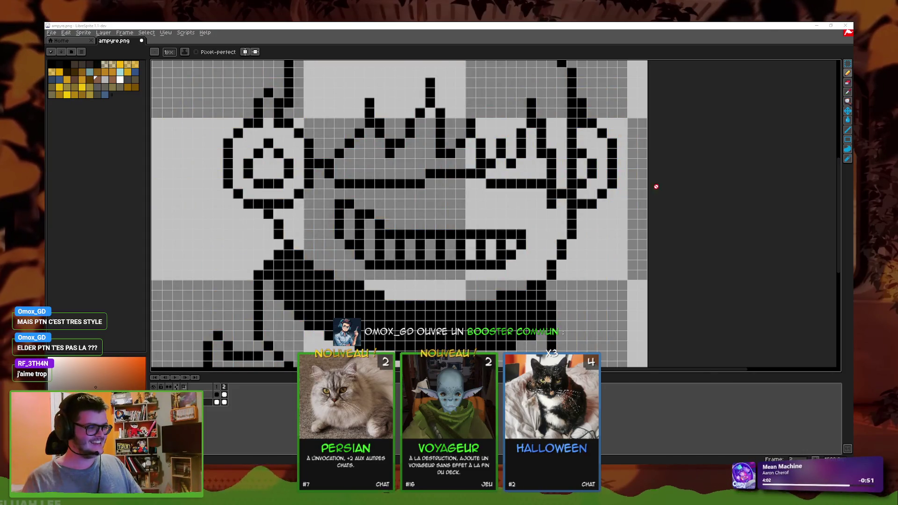
left_click(217, 402)
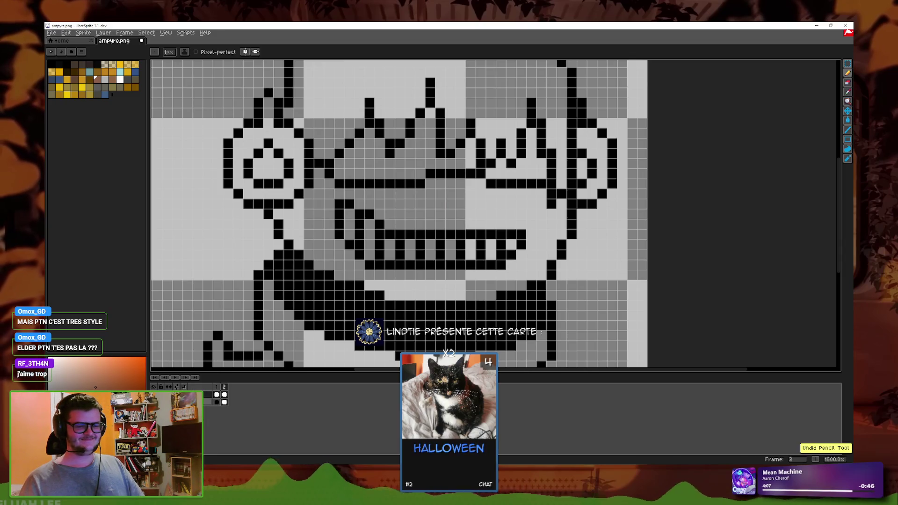
scroll(370, 265, "down", 3)
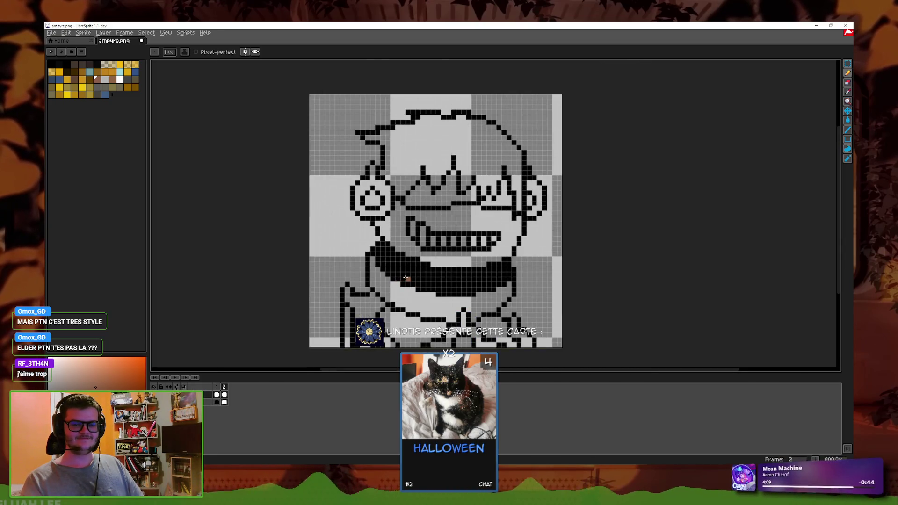
scroll(449, 272, "down", 2)
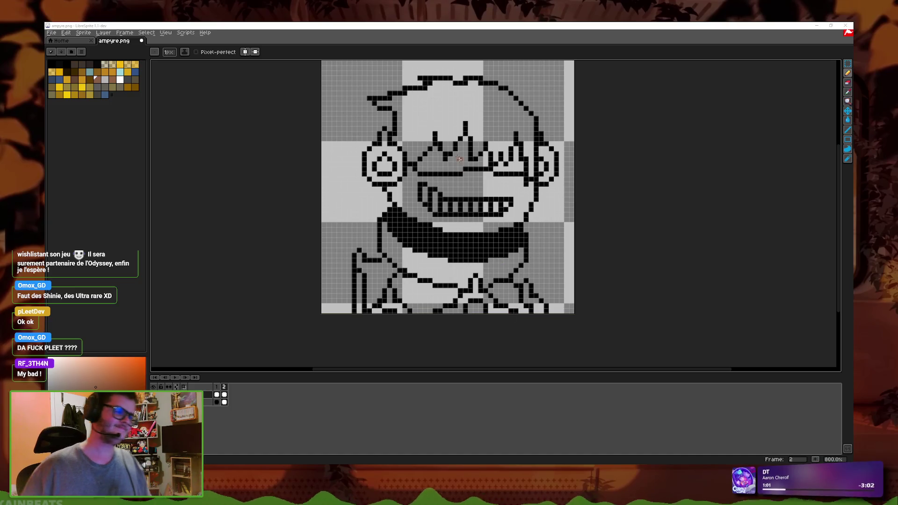
Step: Zoom in to 1600% and undo the Set Layer Properties change
scroll(459, 159, "up", 2)
key("ctrl+z")
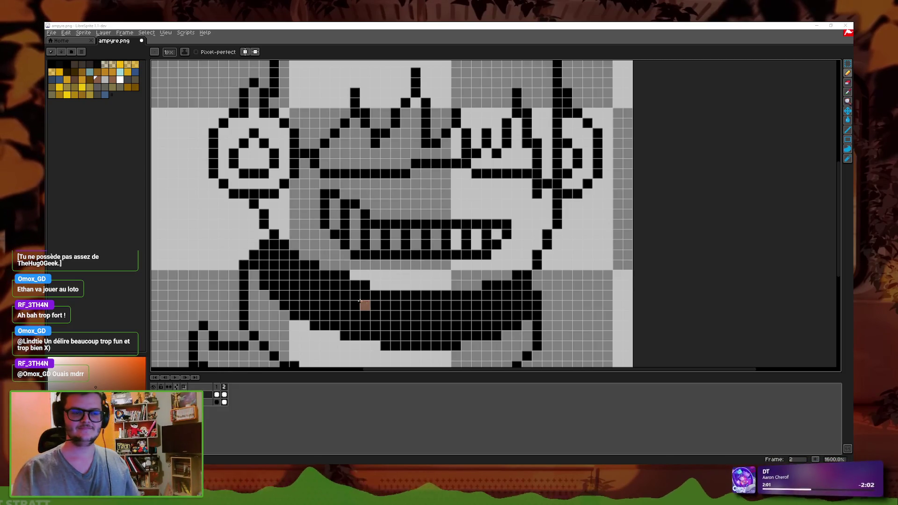
Step: Flip between frames 1 and 2 to compare them, ending back on frame 2
key("minus")
left_click(216, 394)
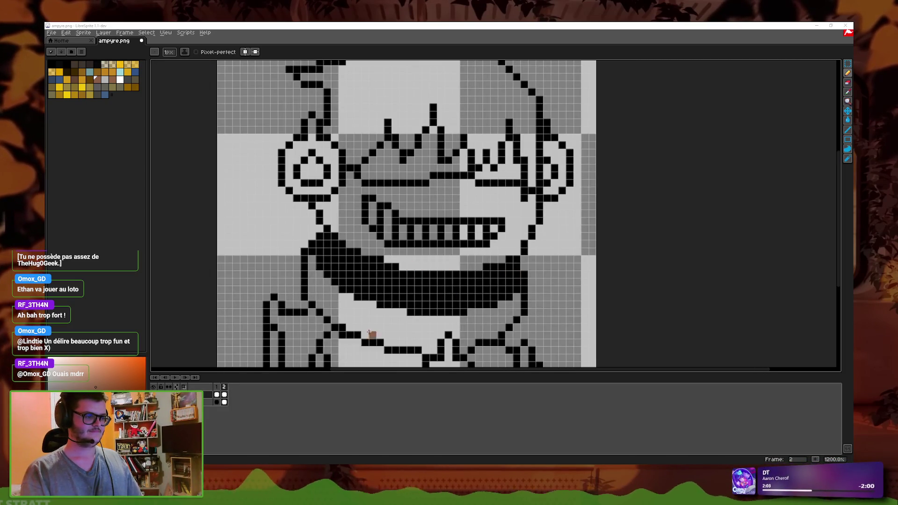
key("minus")
key("Right")
key("Right")
key("Right")
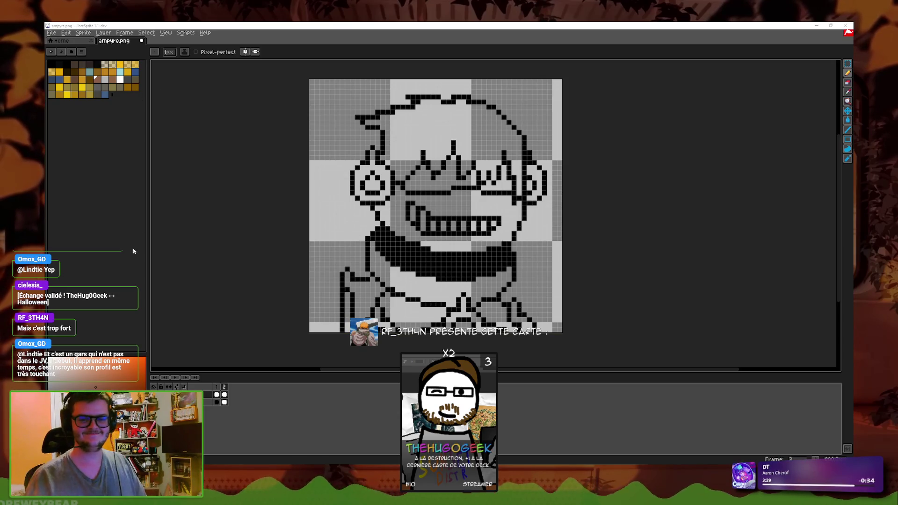
Step: Show frame 1 and zoom and pan the canvas to inspect the drawing closely
left_click(216, 394)
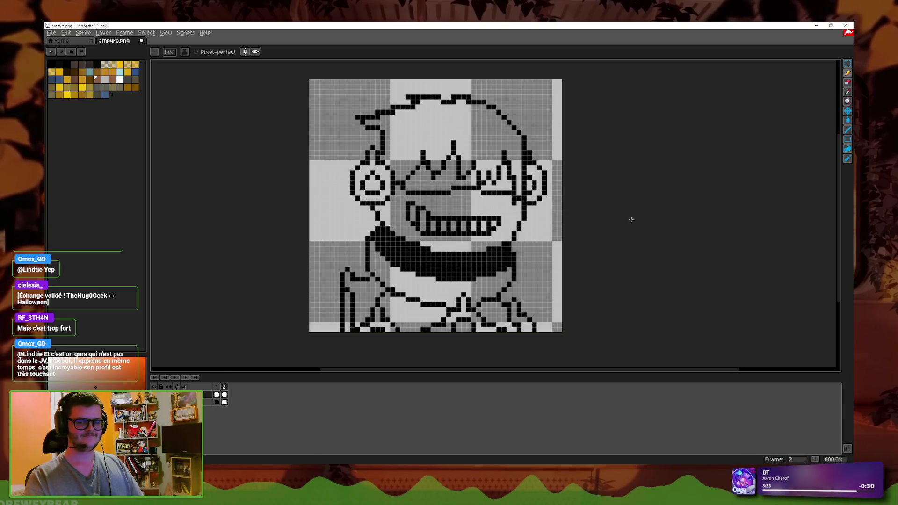
scroll(624, 221, "up", 1)
scroll(614, 220, "down", 1)
left_click_drag(613, 220, 584, 231)
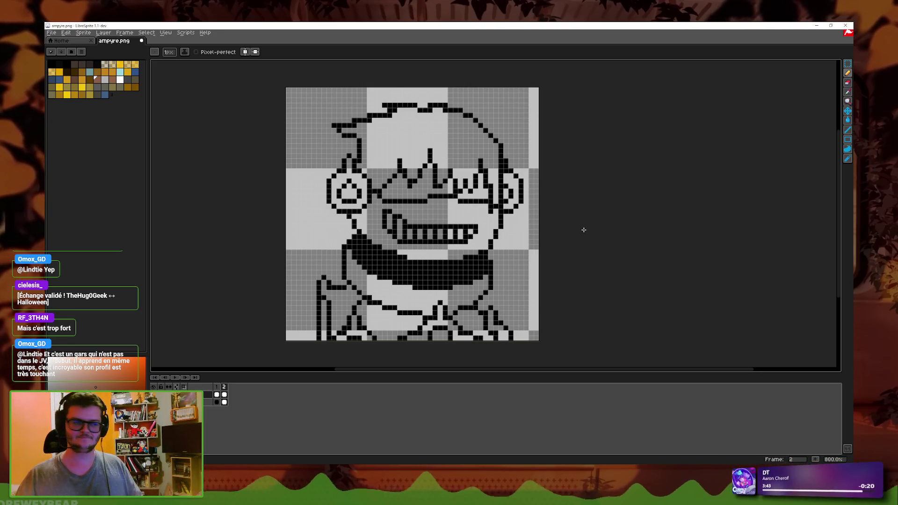
scroll(452, 198, "up", 1)
scroll(450, 200, "down", 1)
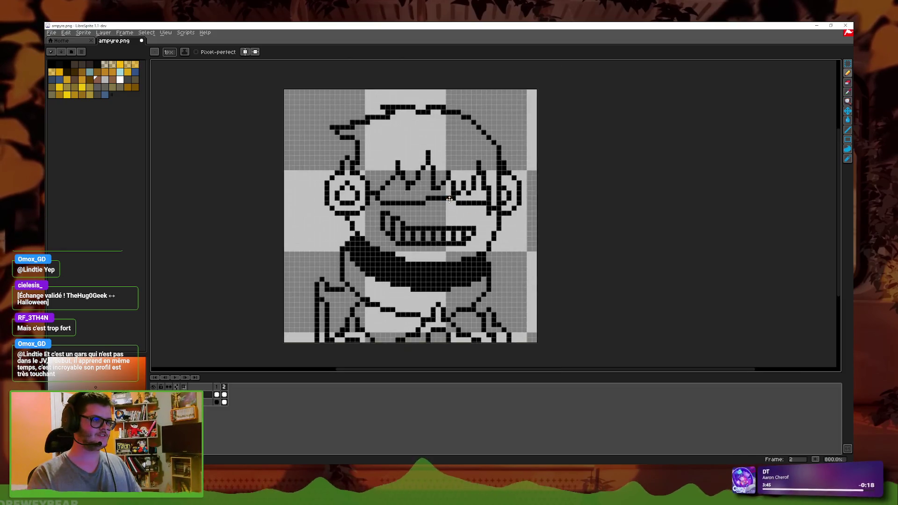
scroll(454, 206, "up", 1)
scroll(641, 181, "up", 2)
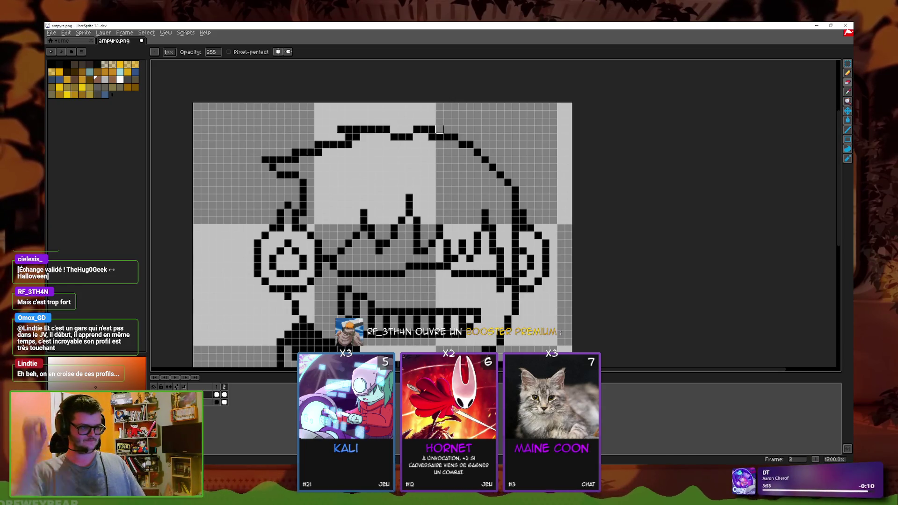
Step: Save the sprite as PNG, dismissing the warning that PNG won't keep layers
key("3")
key("plus")
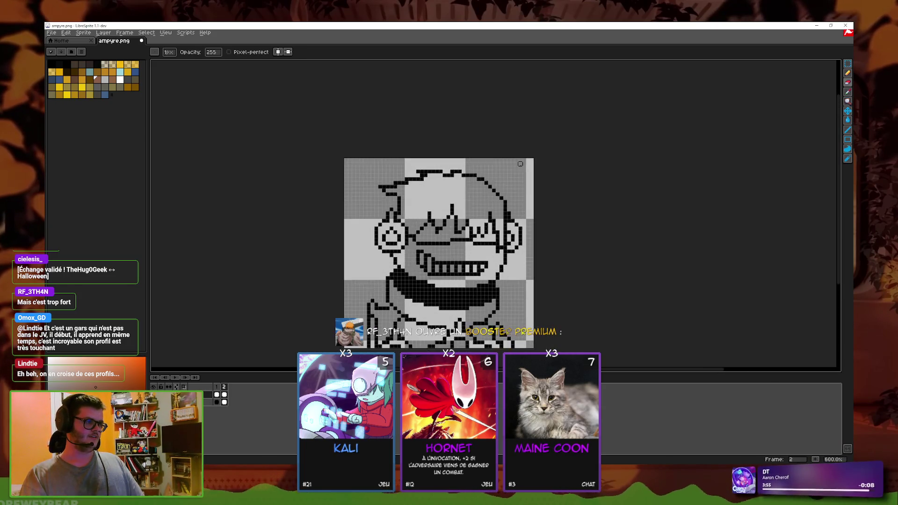
key("ctrl+s")
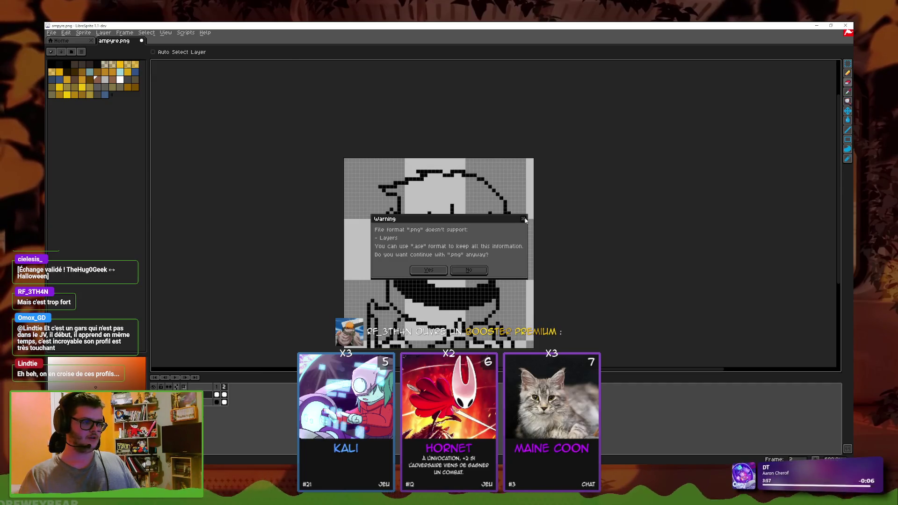
left_click(523, 219)
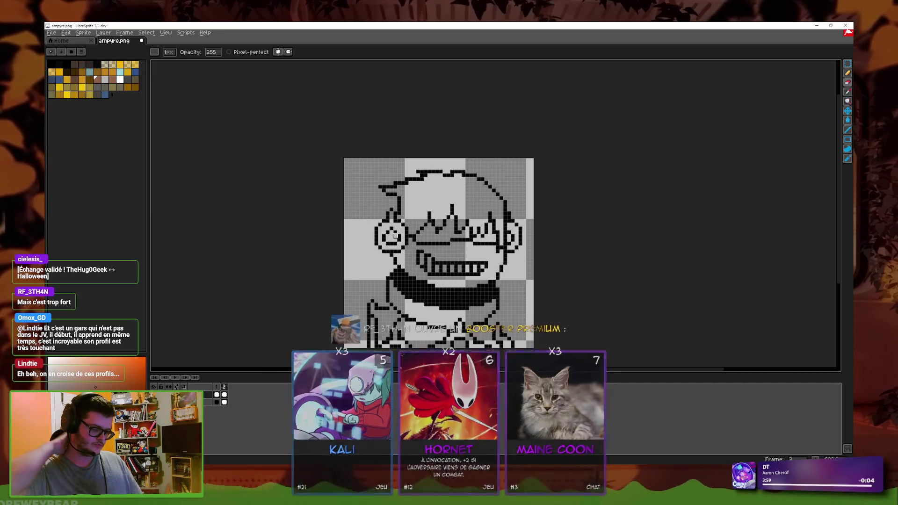
Step: Zoom in on the sprite, then switch to the characters folder in File Explorer, maximized
key("plus")
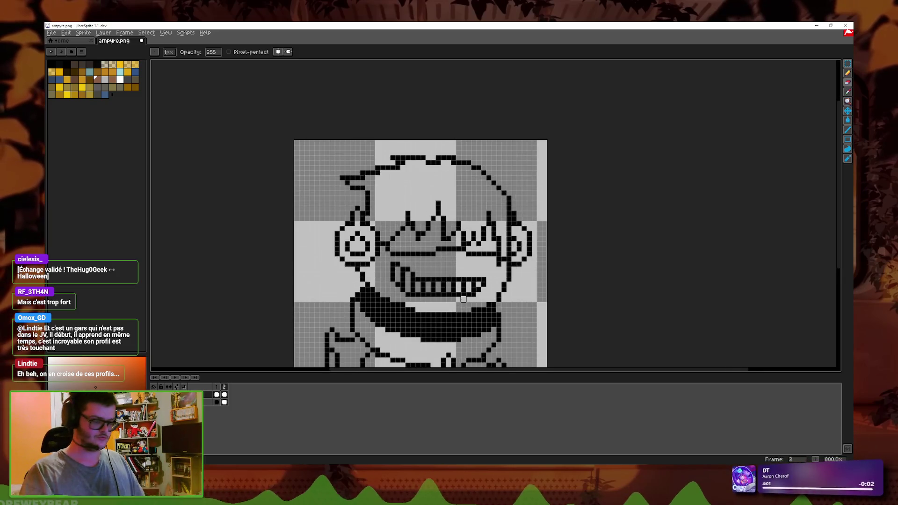
scroll(449, 252, "down", 1)
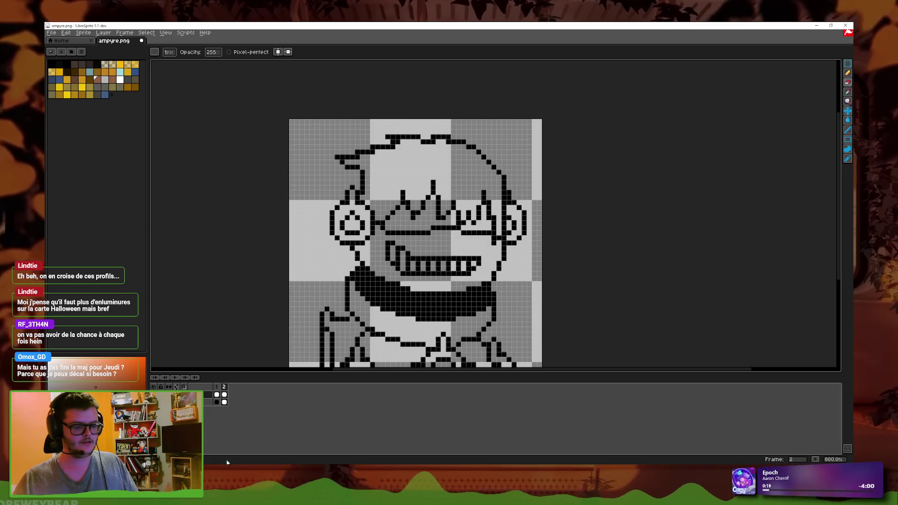
key("alt+Tab")
left_click(608, 101)
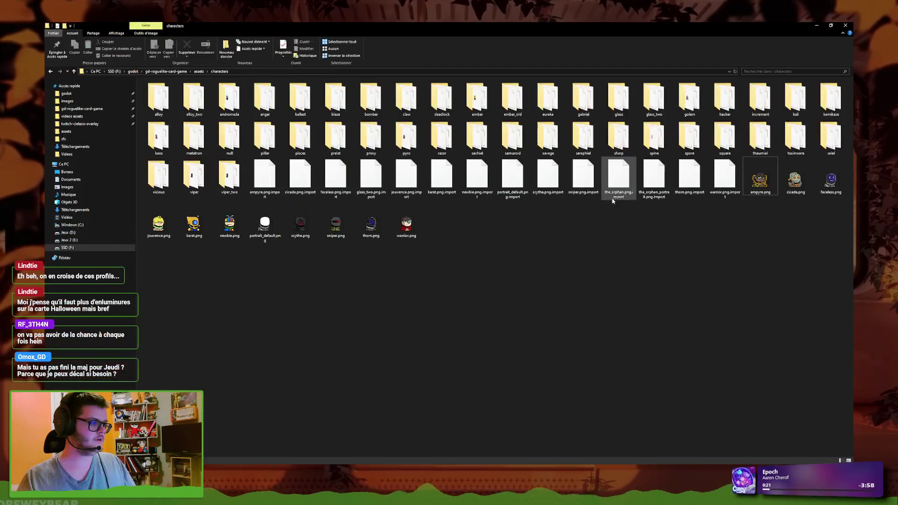
Step: Select and deselect the character PNGs including faceless.png, then return to LibreSprite zoomed in
left_click_drag(396, 292, 849, 220)
mouse_move(437, 301)
left_mouse_down()
mouse_move(849, 216)
mouse_move(677, 273)
left_mouse_up()
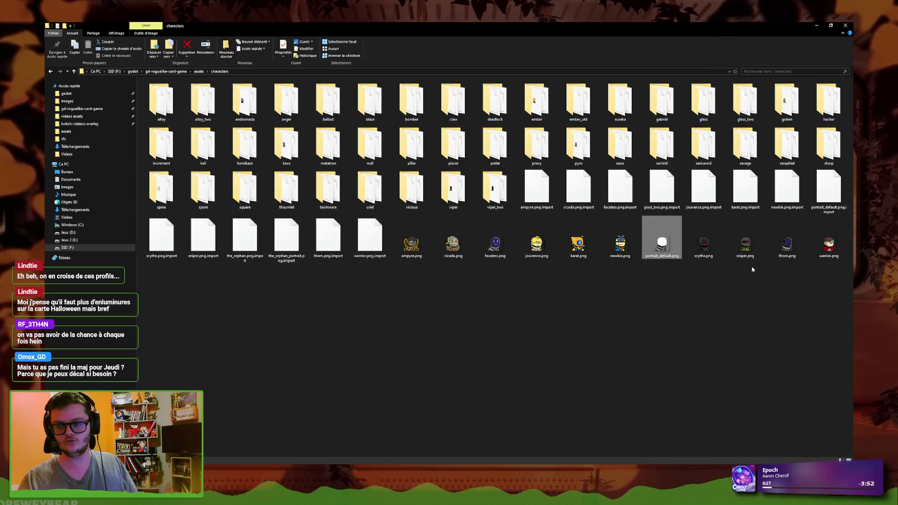
left_click(505, 246)
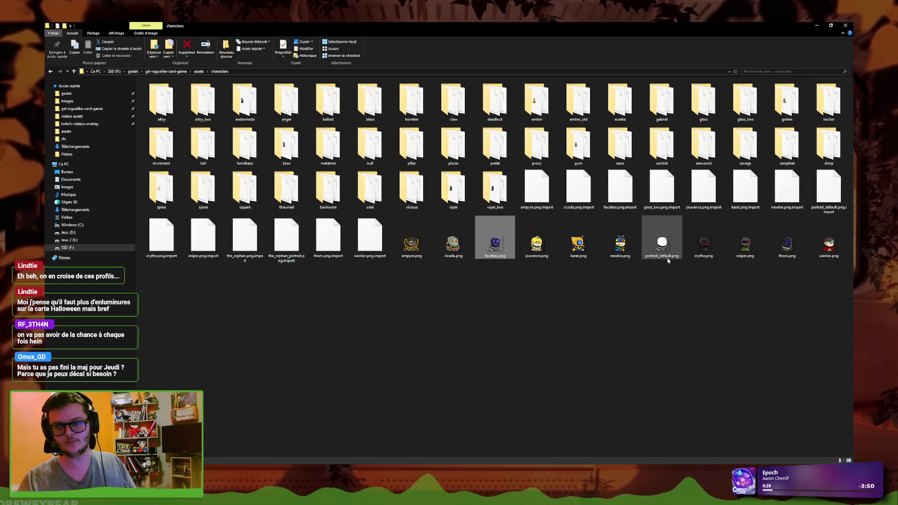
left_click(518, 283)
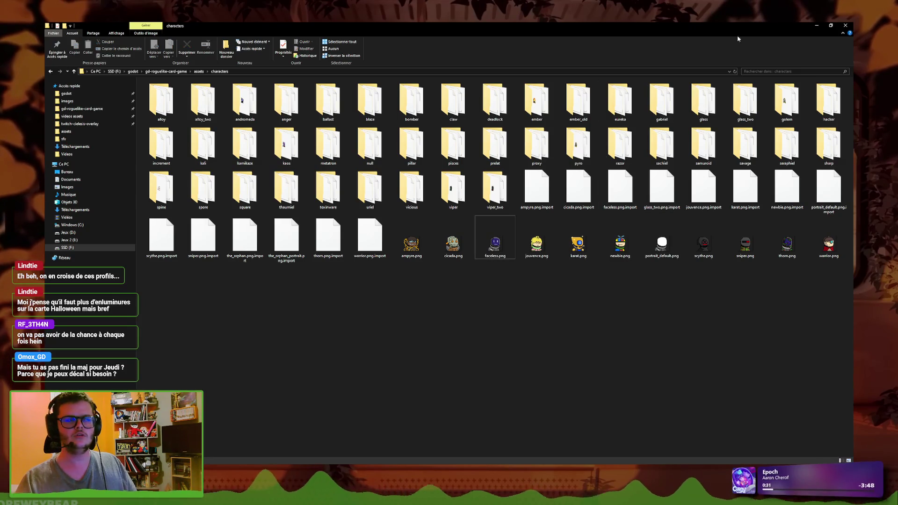
key("alt+Tab")
key("plus")
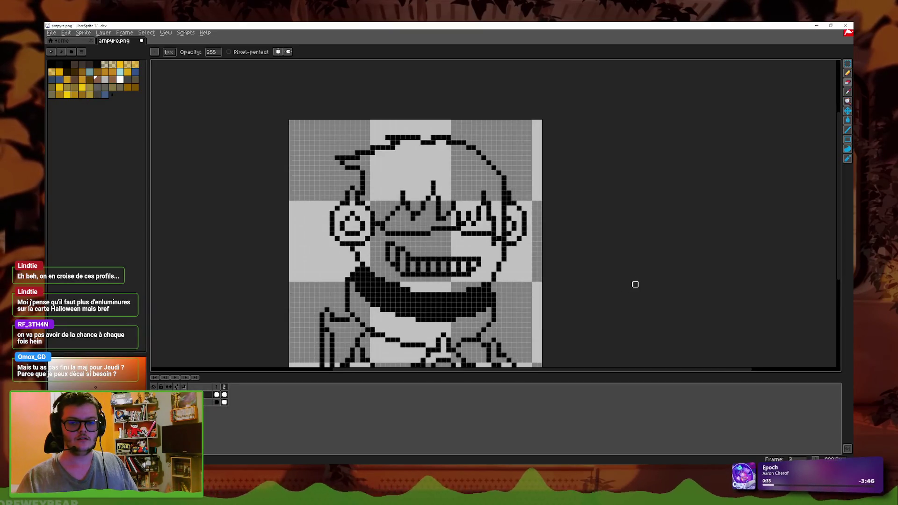
Step: Zoom to 1200% on the face, pan the close-up, and pick the Eyedropper tool
left_click_drag(635, 282, 631, 251)
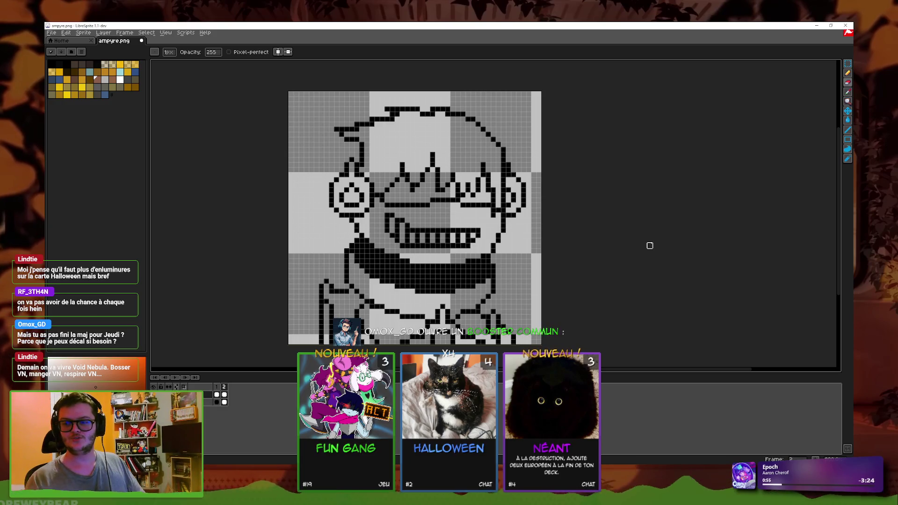
scroll(593, 241, "up", 2)
left_click_drag(585, 216, 627, 238)
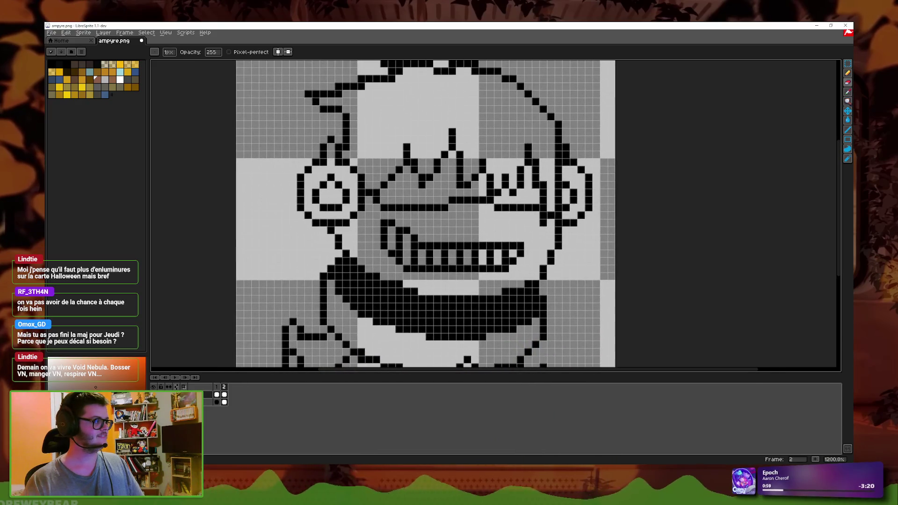
left_click(847, 92)
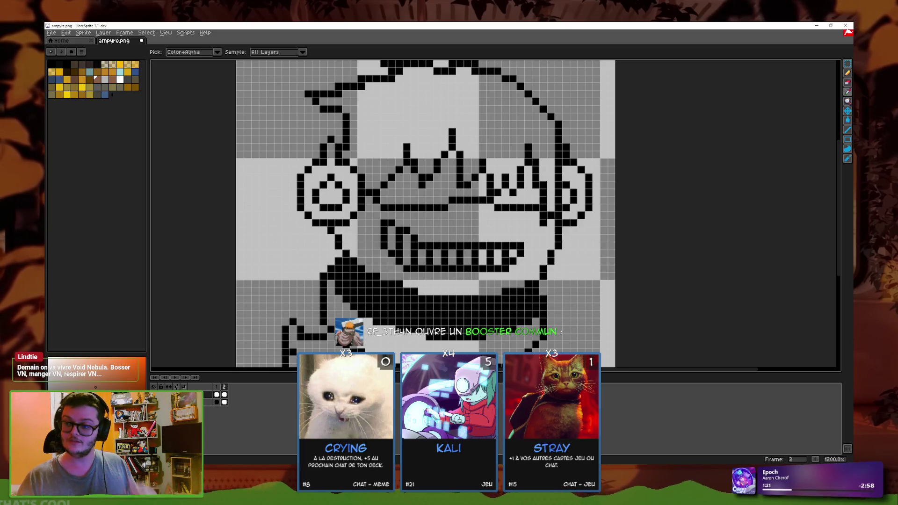
Step: Flip to frame 1 to view its different eyes, then return to frame 2
scroll(523, 239, "down", 2)
scroll(524, 240, "up", 2)
key("Left")
scroll(638, 257, "down", 1)
key("Right")
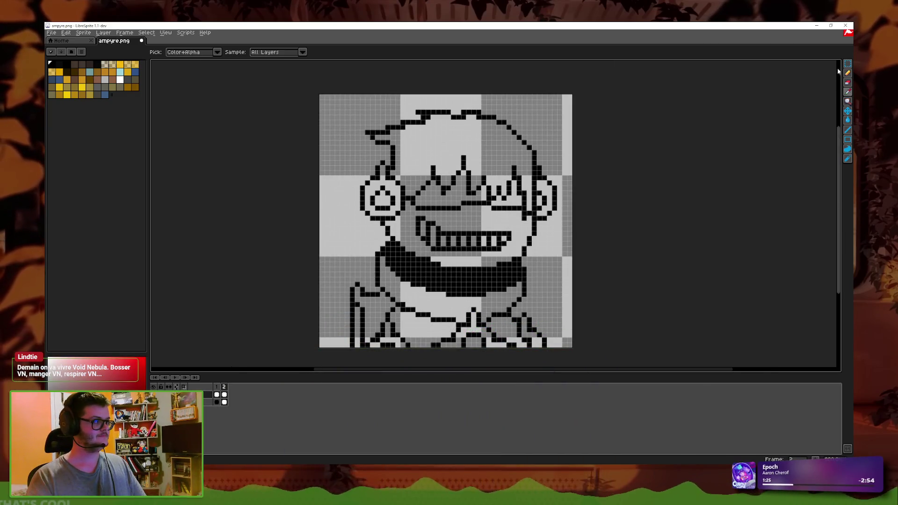
Step: Select all, add a new frame after frame 2, then switch to the Pencil zoomed in
left_click(847, 63)
scroll(562, 275, "down", 1)
key("ctrl+a")
right_click(223, 386)
left_click(252, 396)
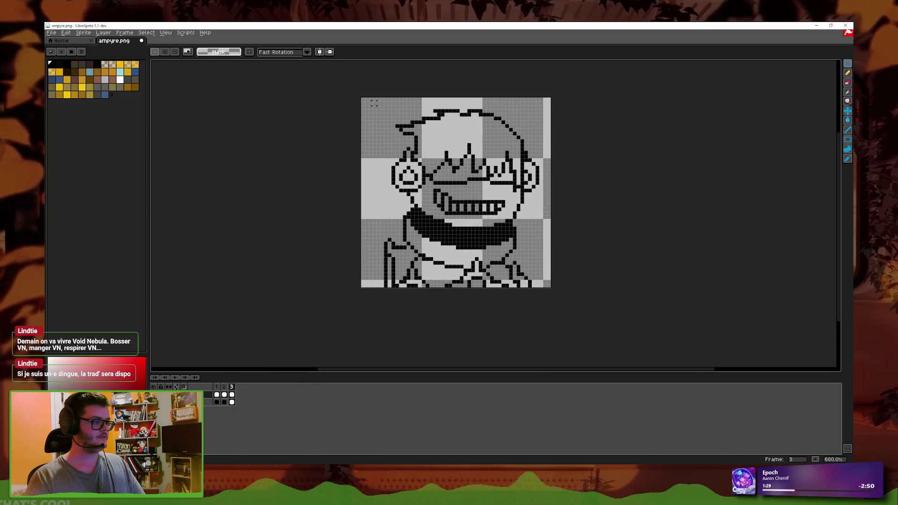
key("ctrl+a")
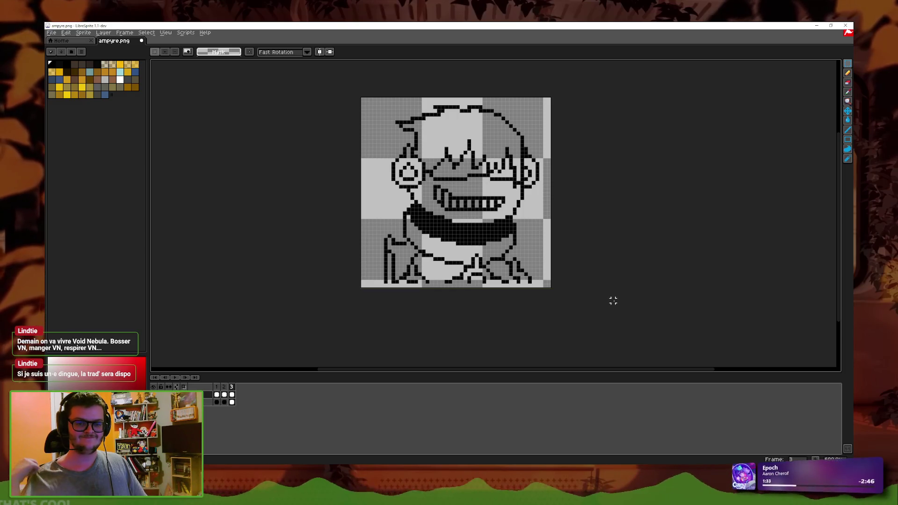
scroll(583, 240, "up", 3)
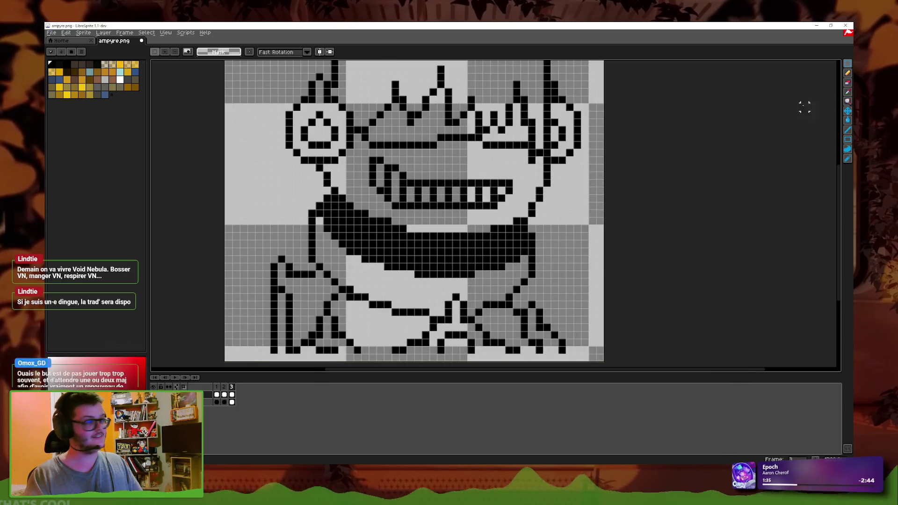
key("b")
key("plus")
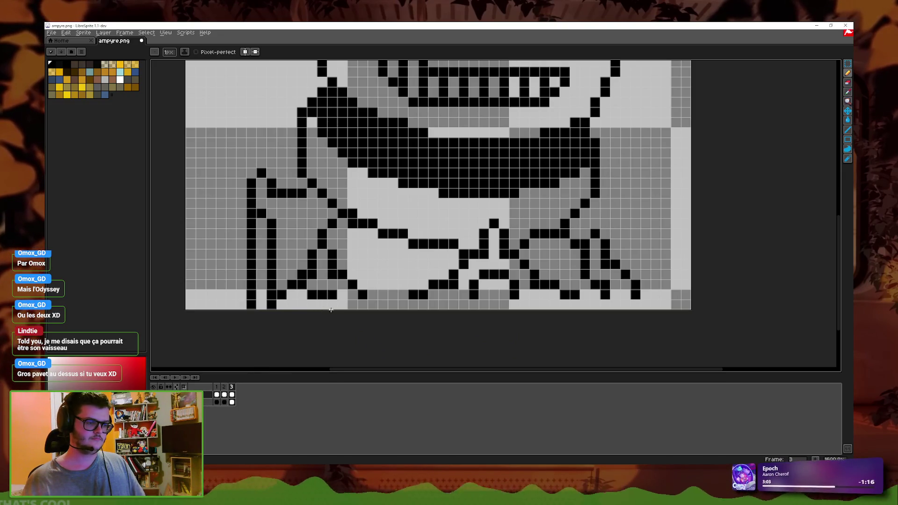
Step: Draw three black pixels along the bottom row of frame 3, then pan around to check them
left_click(302, 305)
left_click(342, 305)
left_click(401, 304)
scroll(386, 272, "right", 3)
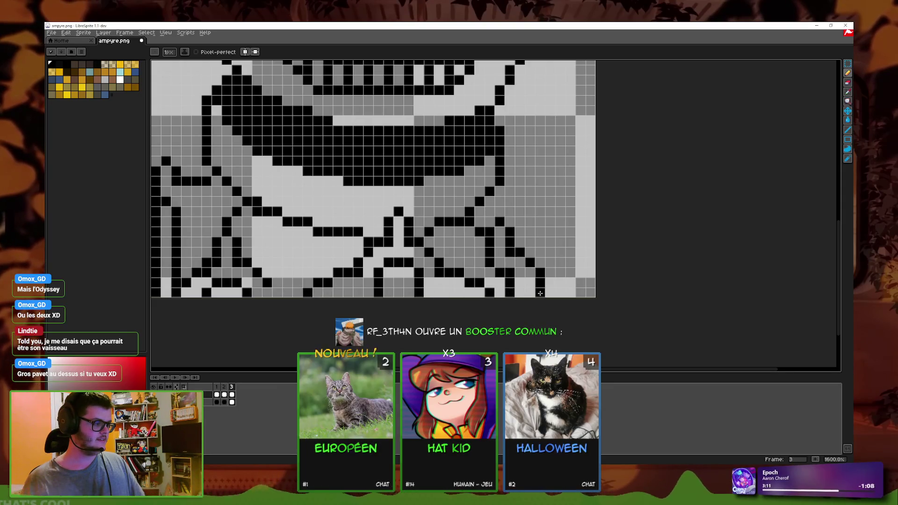
scroll(303, 288, "left", 2)
scroll(439, 262, "down", 3)
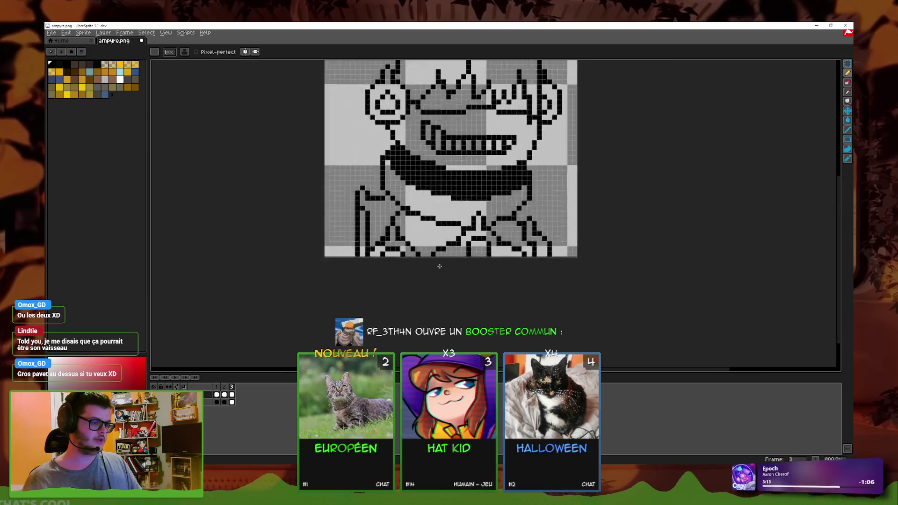
scroll(440, 265, "up", 2)
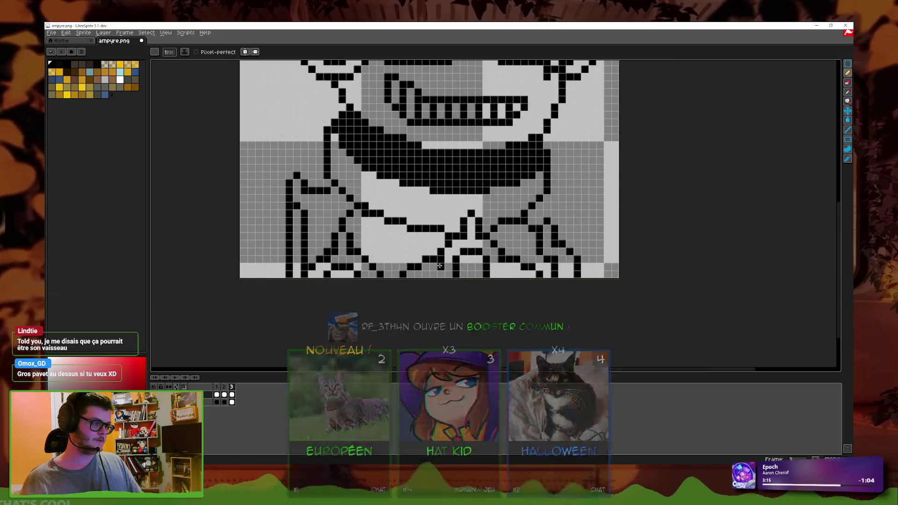
scroll(440, 266, "down", 2)
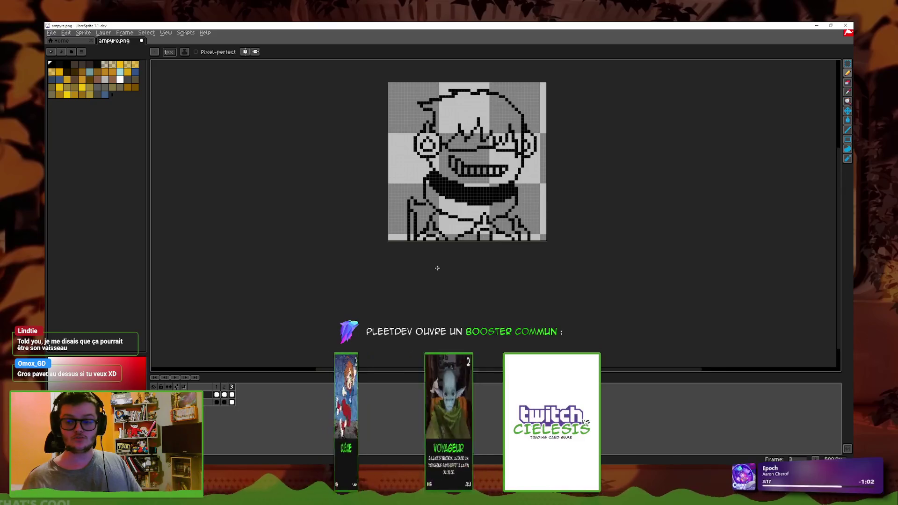
scroll(435, 268, "up", 1)
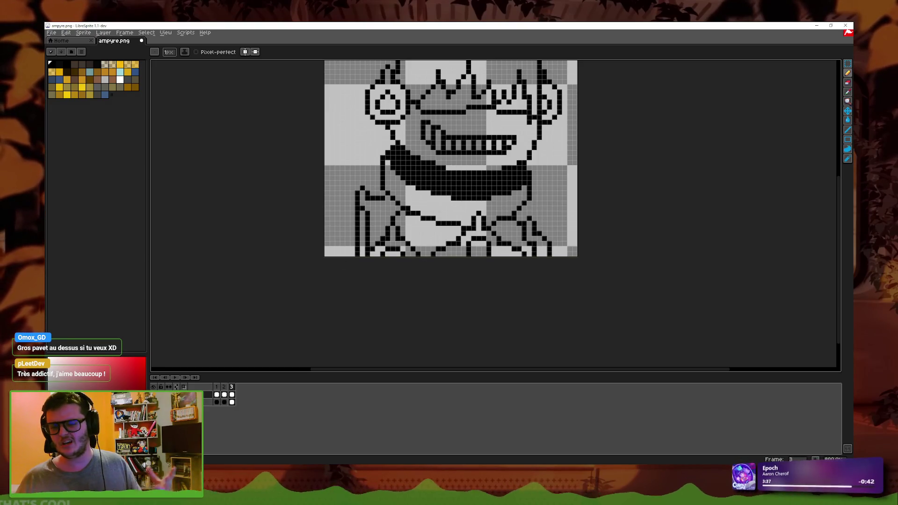
scroll(559, 232, "up", 2)
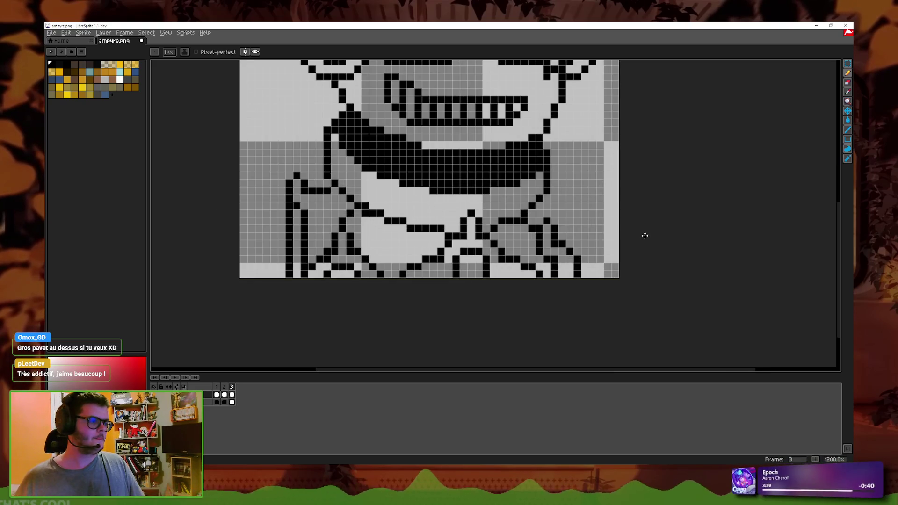
scroll(603, 289, "down", 2)
scroll(549, 279, "up", 2)
Step: Switch tools with the E shortcut and zoom out, then back in on the face
key("e")
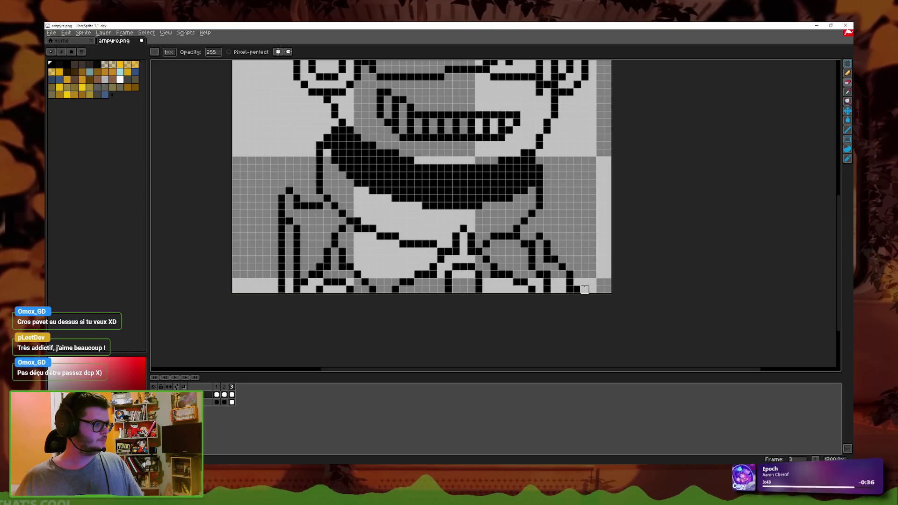
scroll(613, 266, "down", 3)
scroll(610, 266, "up", 3)
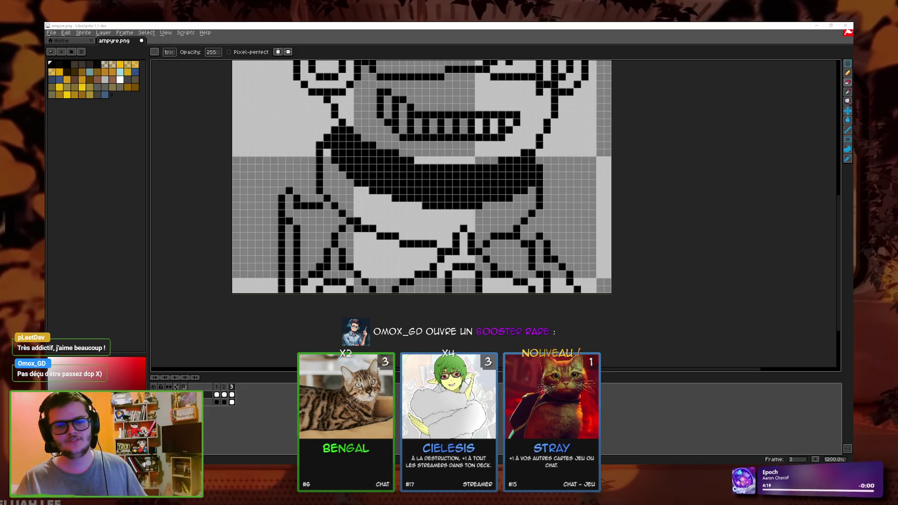
key("minus")
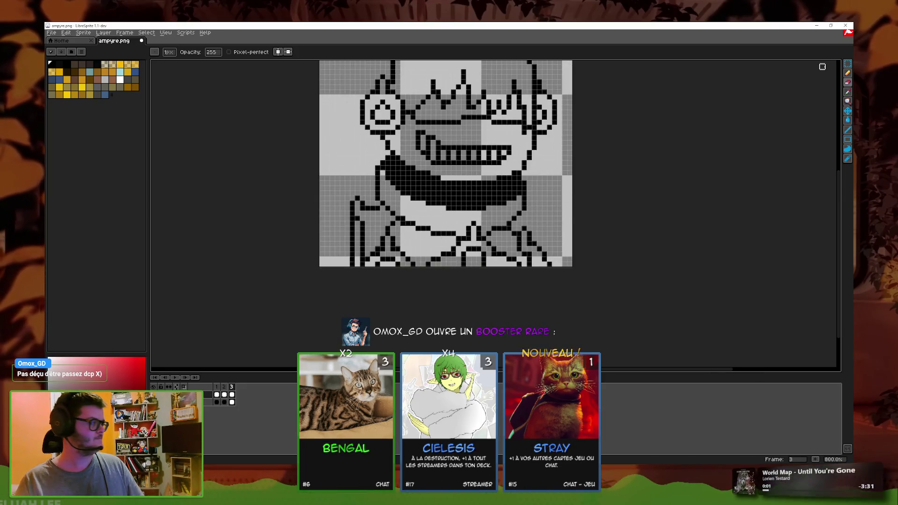
scroll(598, 222, "up", 3)
scroll(526, 206, "down", 1)
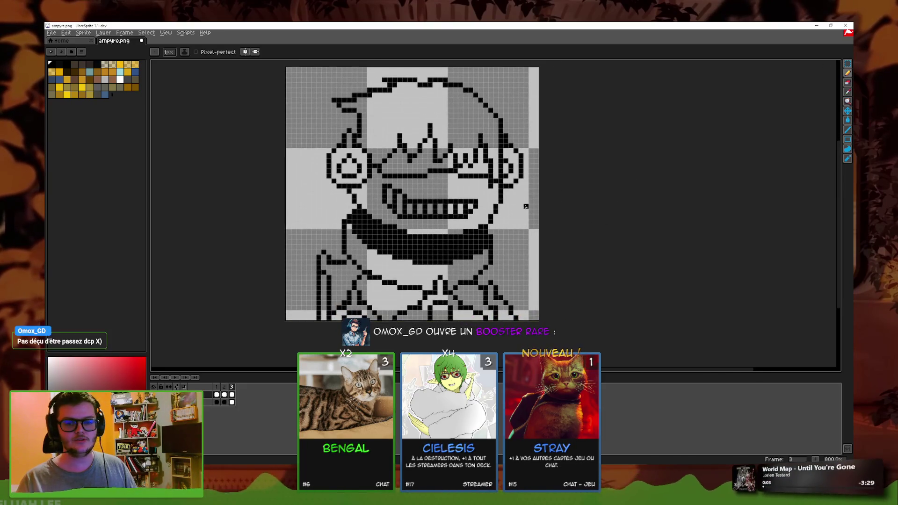
key("plus")
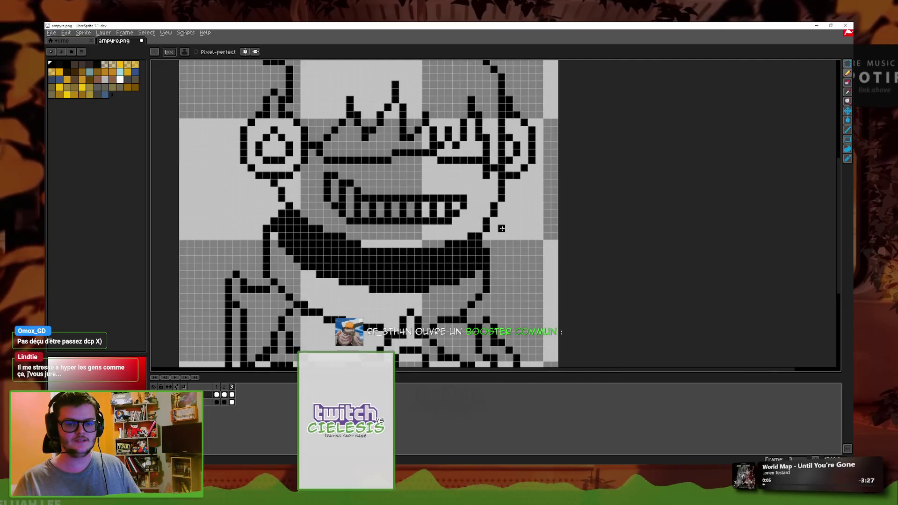
scroll(563, 205, "down", 1)
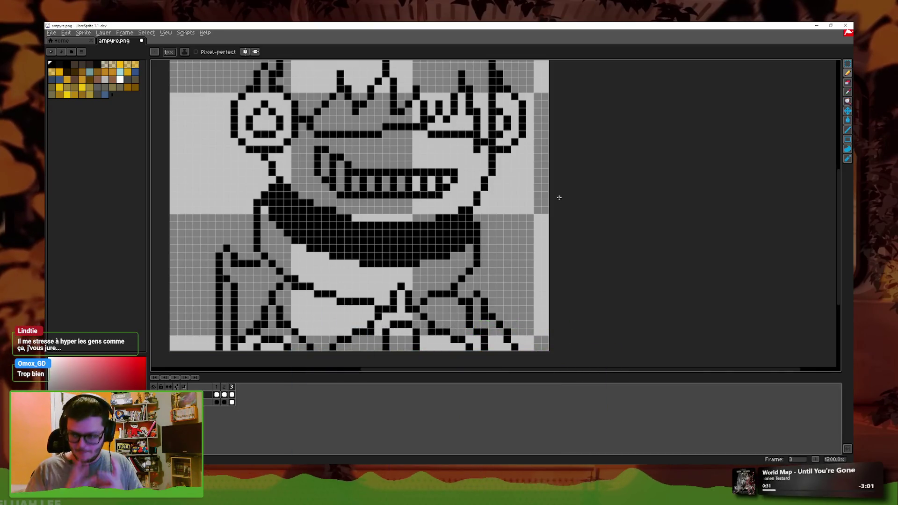
Step: Add one more black pixel and play the animation to preview the frames
scroll(487, 227, "down", 3)
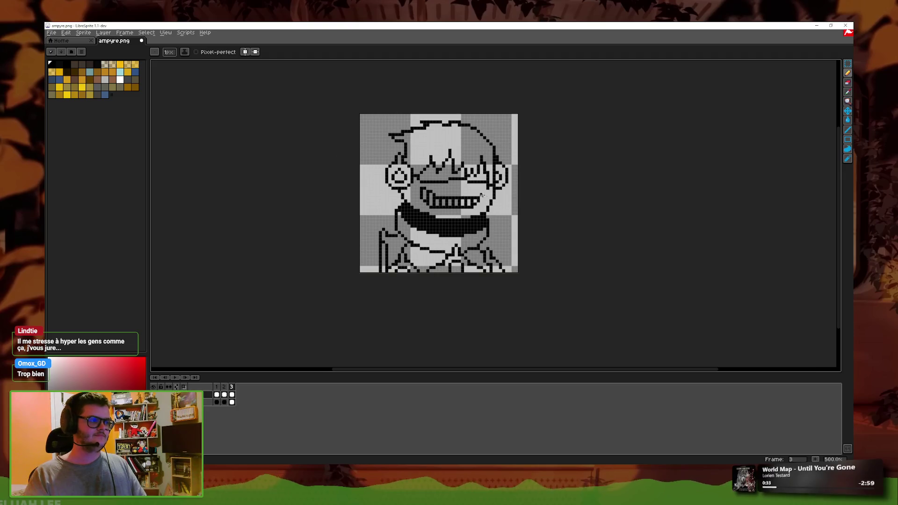
scroll(484, 199, "up", 3)
left_click(520, 235)
scroll(522, 238, "down", 2)
key("Return")
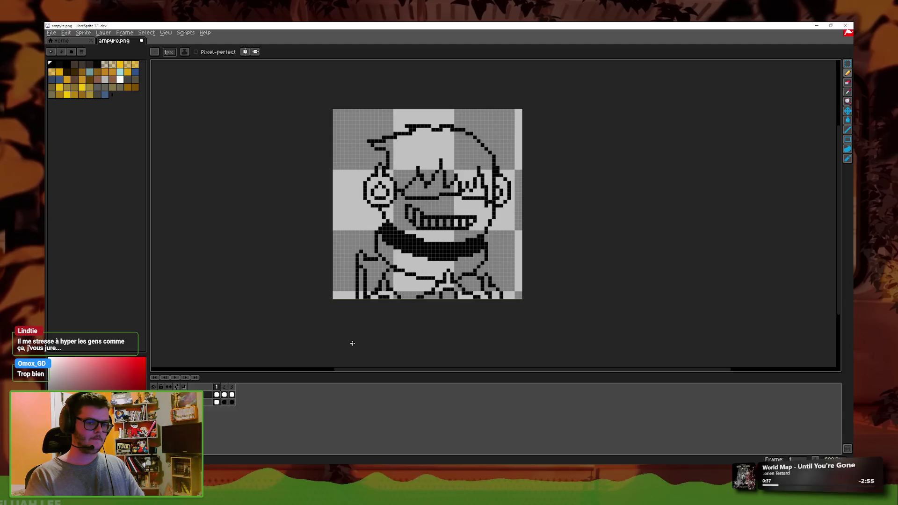
Step: Open and close Frame Properties unchanged, stop playback on frame 1, and zoom in
right_click(224, 387)
left_click(225, 390)
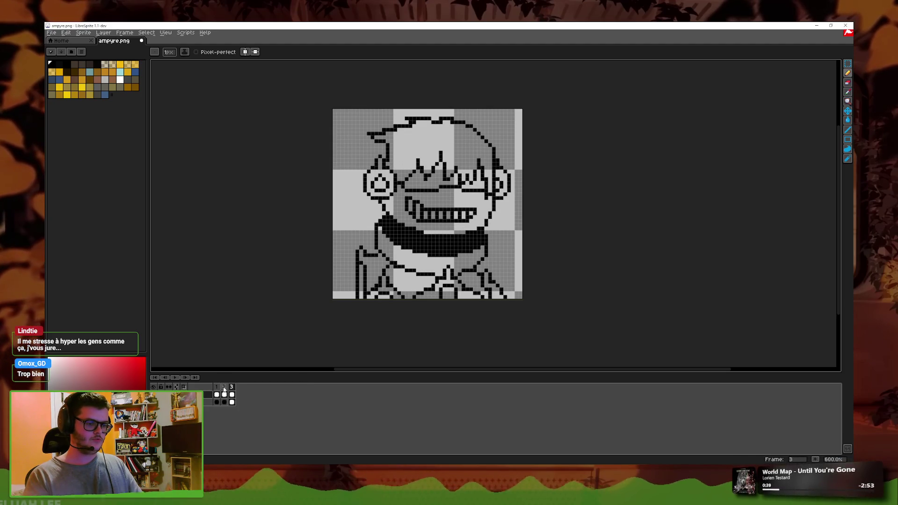
left_click(477, 262)
key("Return")
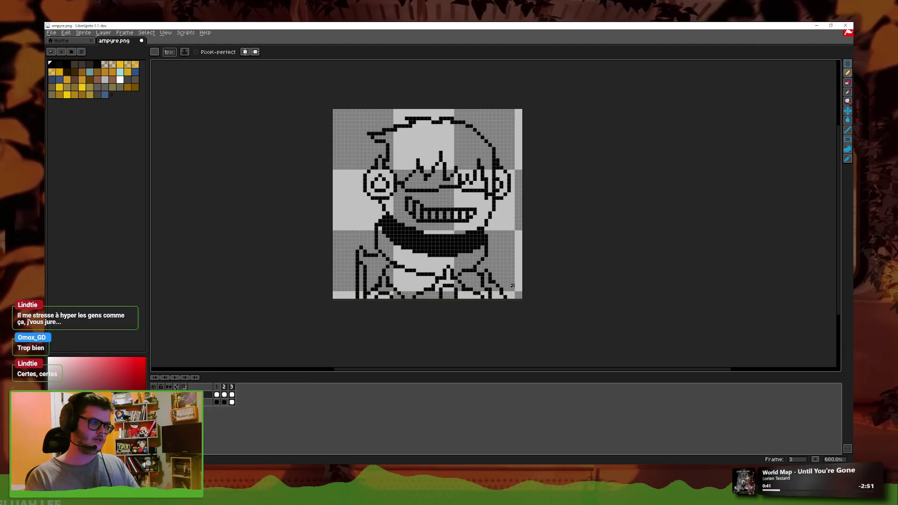
key("plus")
key("plus")
key("plus")
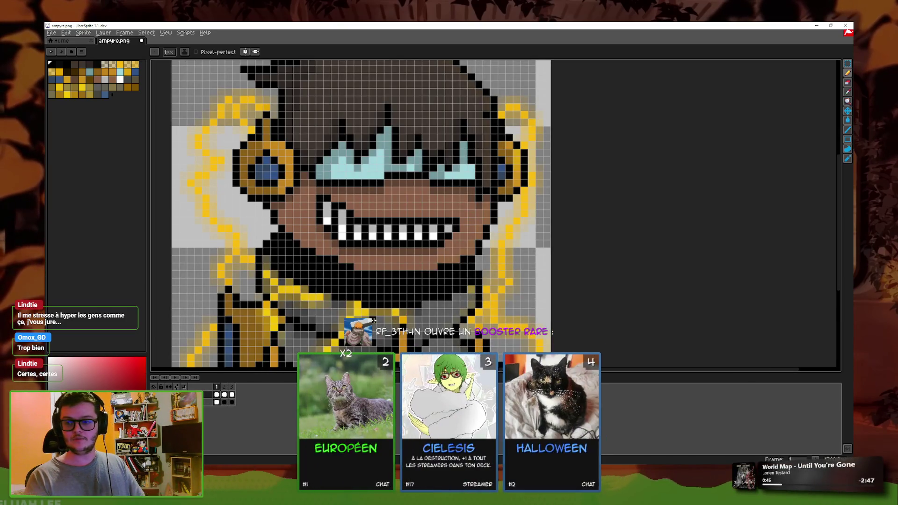
Step: Sample the skin colour and bucket-fill the face around the teeth brown
left_click(848, 92)
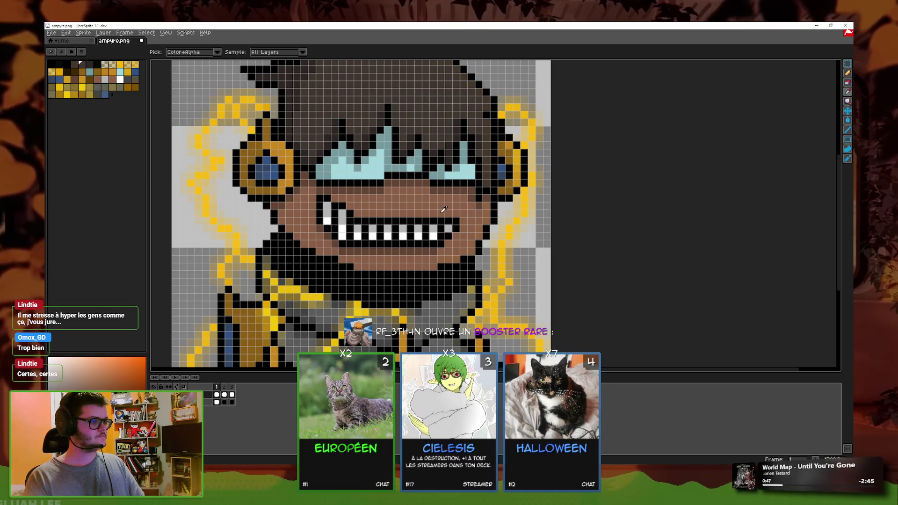
left_click(847, 120)
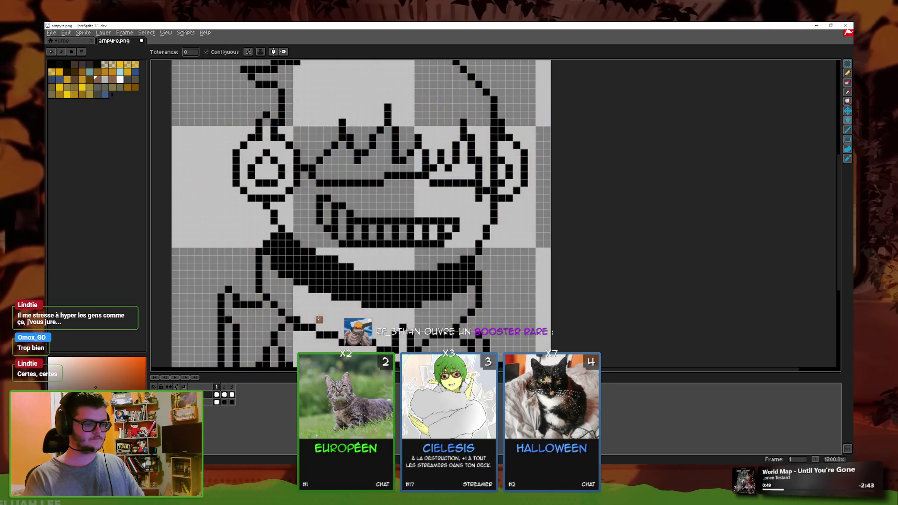
left_click(381, 261)
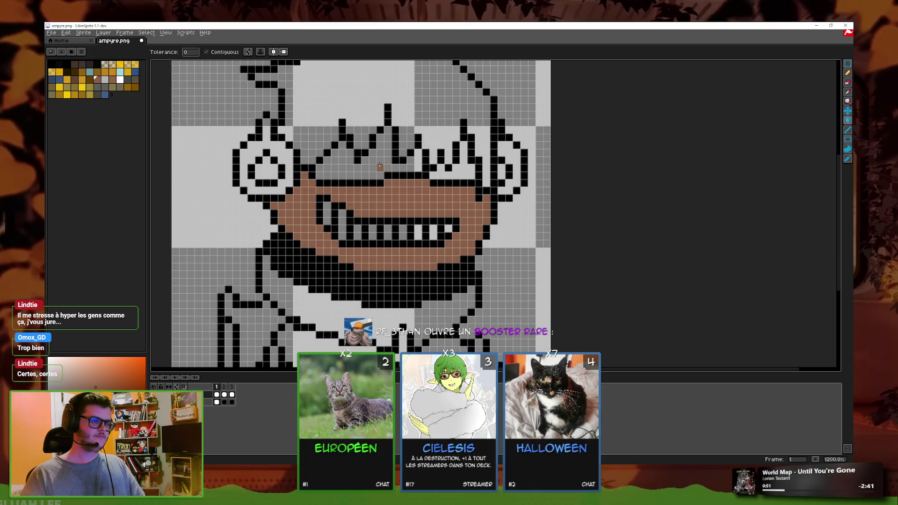
scroll(318, 155, "up", 2)
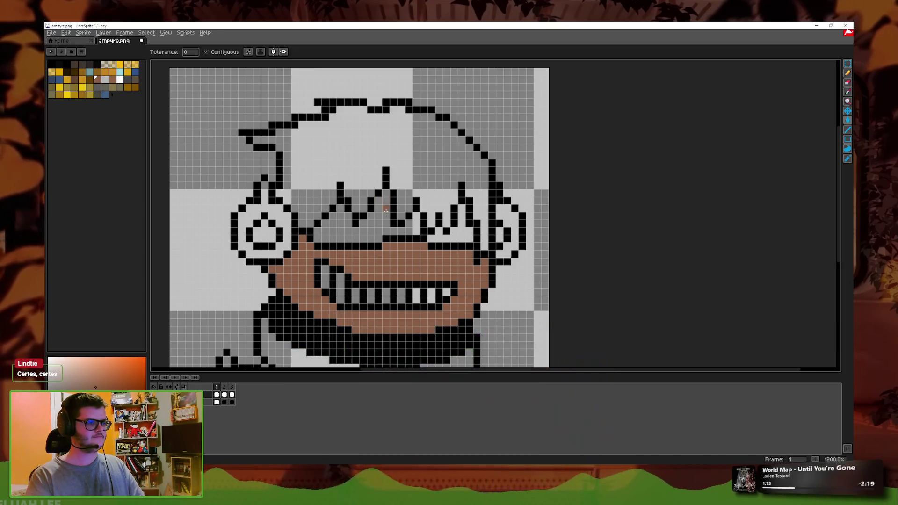
scroll(635, 237, "down", 2)
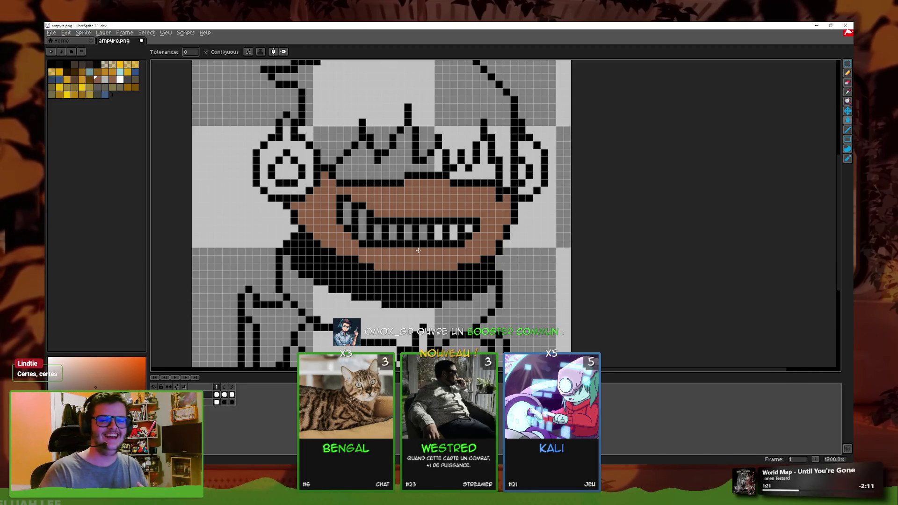
scroll(421, 253, "down", 3)
scroll(490, 243, "up", 4)
scroll(489, 213, "up", 1)
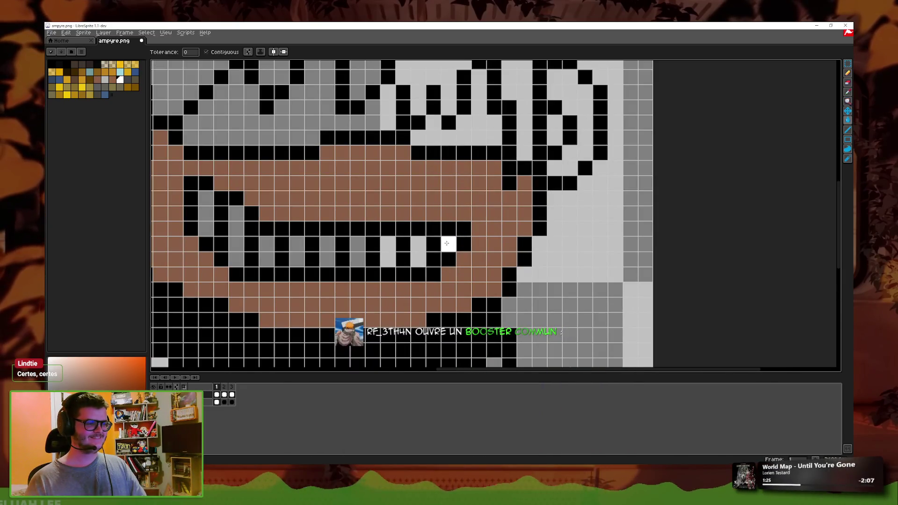
Step: Fill each grey tooth white, undoing one fill that whitened the whole mouth
left_click(361, 246)
left_click(328, 253)
left_click(297, 252)
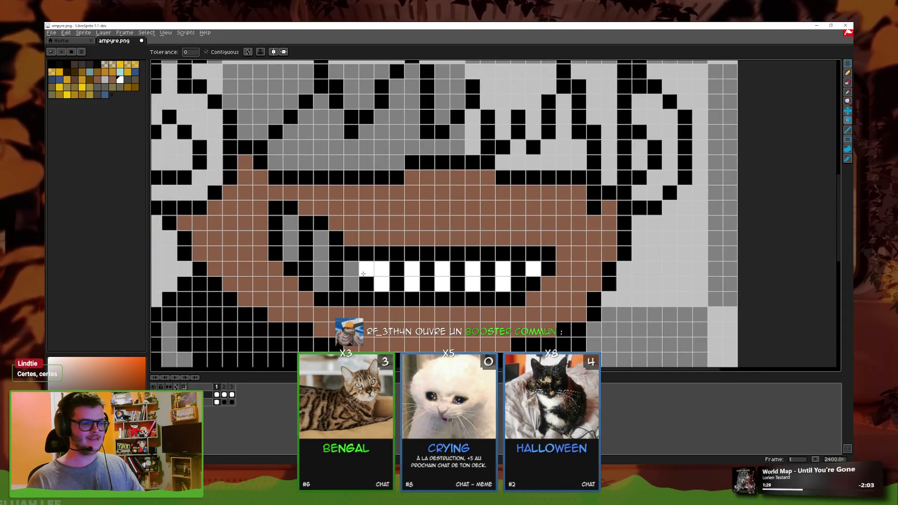
left_click(366, 273)
key("ctrl+z")
key("ctrl+z")
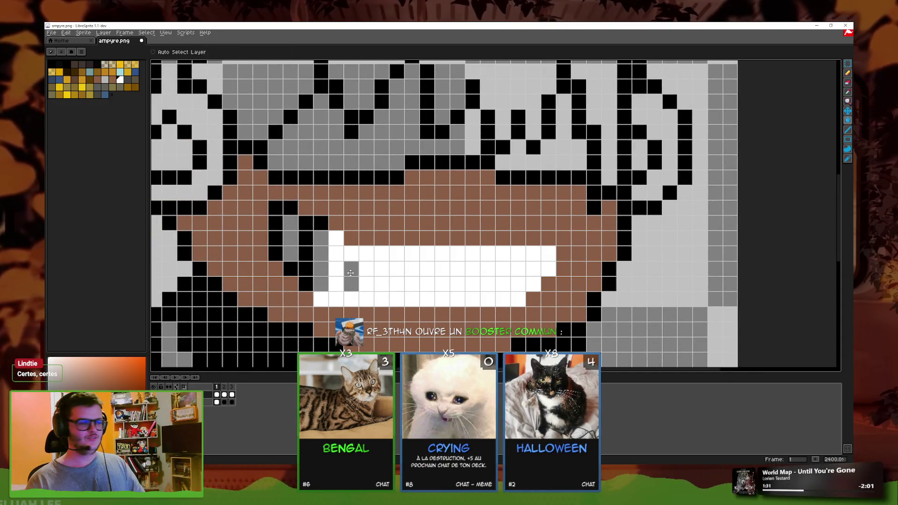
left_click(321, 253)
left_click(290, 232)
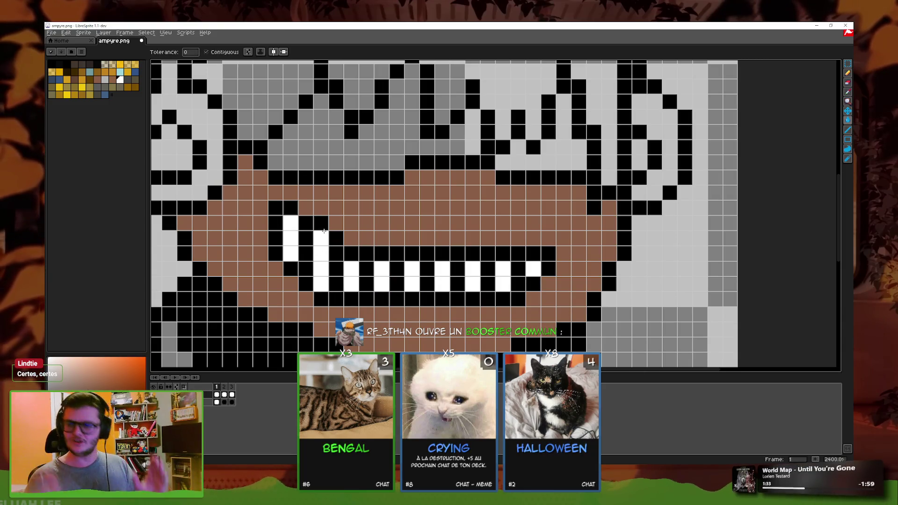
scroll(323, 231, "down", 3)
scroll(485, 228, "down", 4)
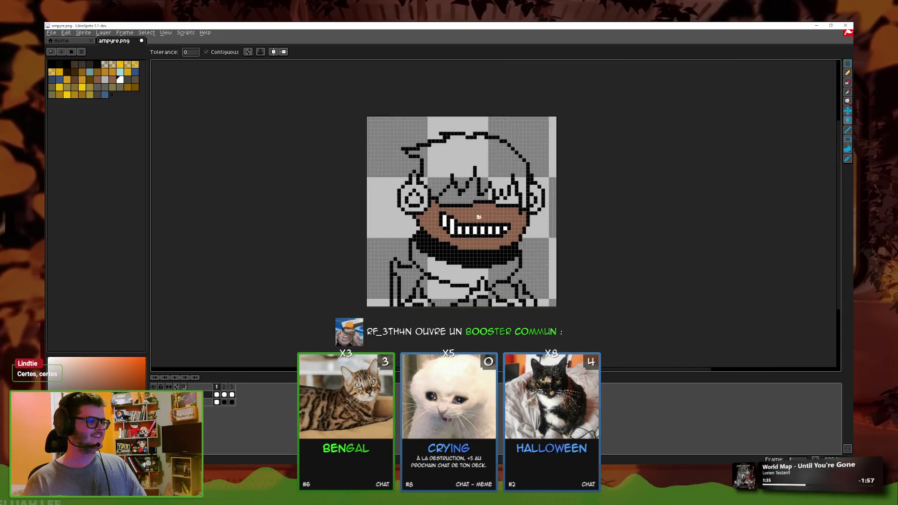
scroll(485, 228, "up", 5)
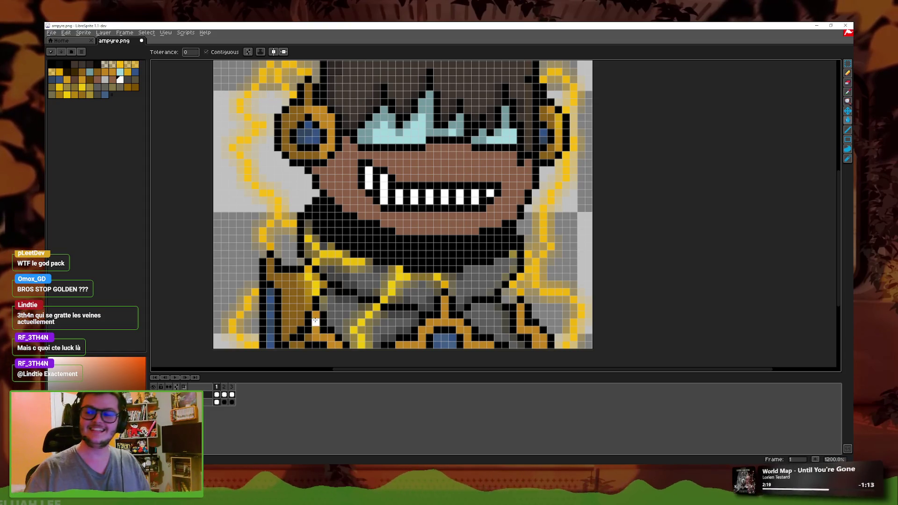
Step: Recentre and zoom on the coloured ampyre character, then select the Eyedropper tool
scroll(323, 239, "down", 2)
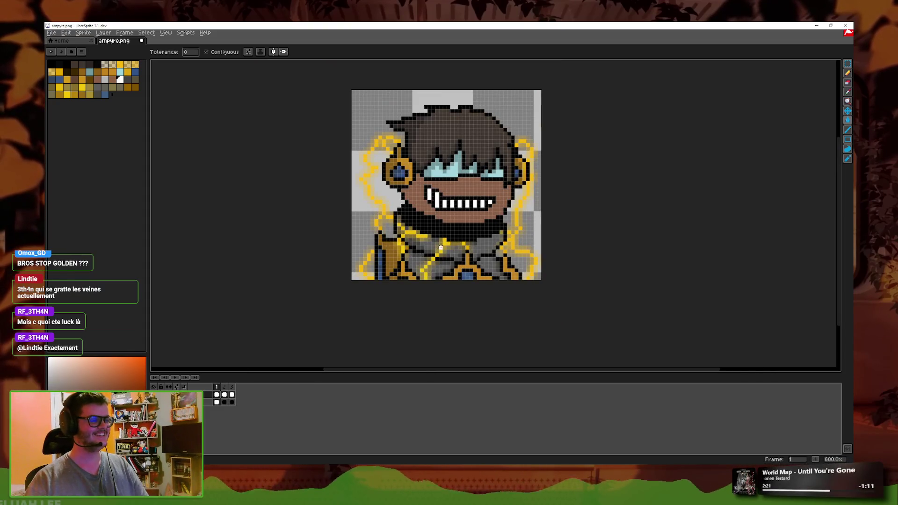
scroll(414, 256, "up", 2)
scroll(440, 259, "down", 1)
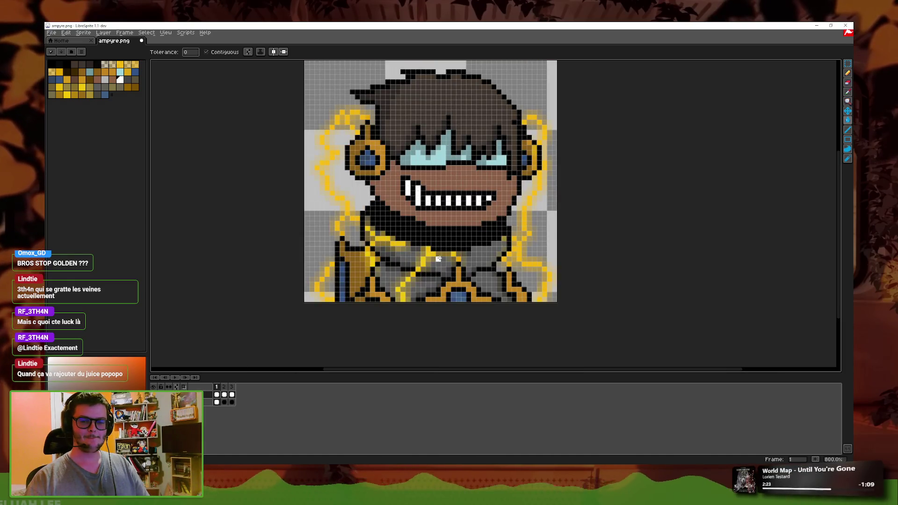
scroll(439, 259, "up", 1)
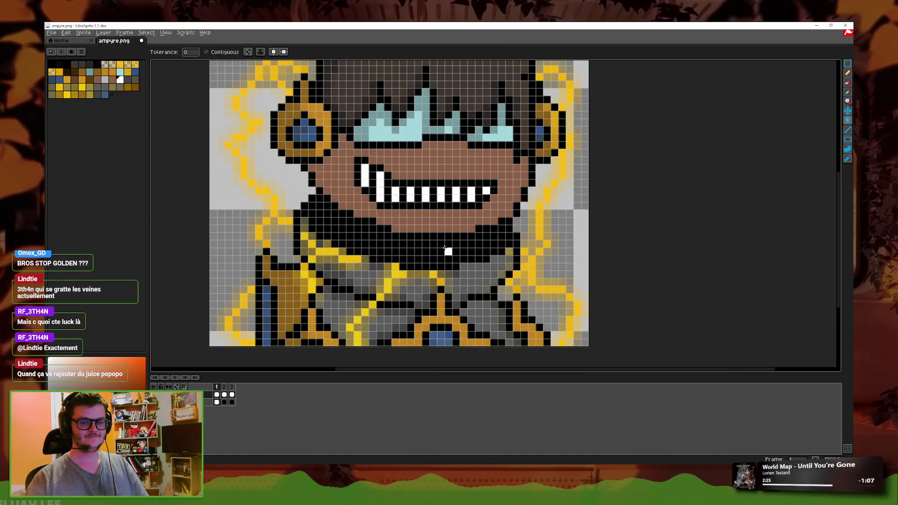
left_click_drag(436, 256, 431, 242)
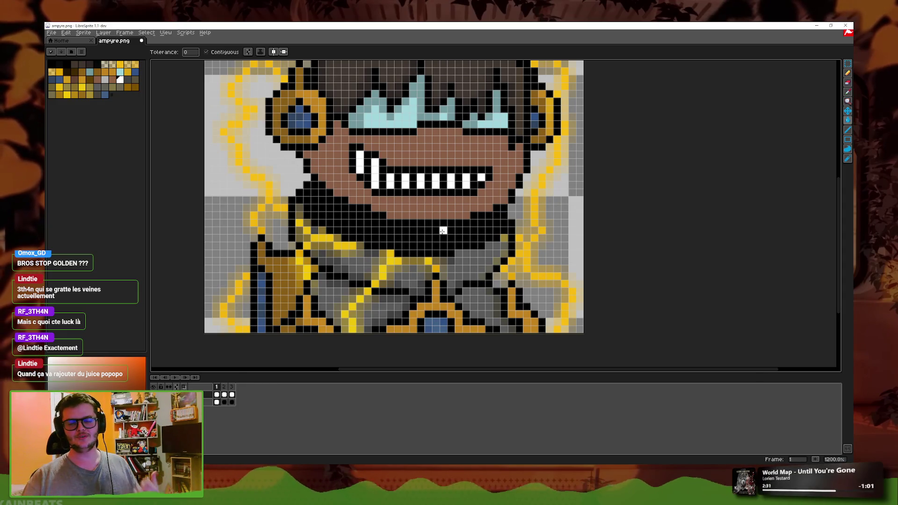
scroll(442, 230, "down", 3)
scroll(433, 222, "up", 3)
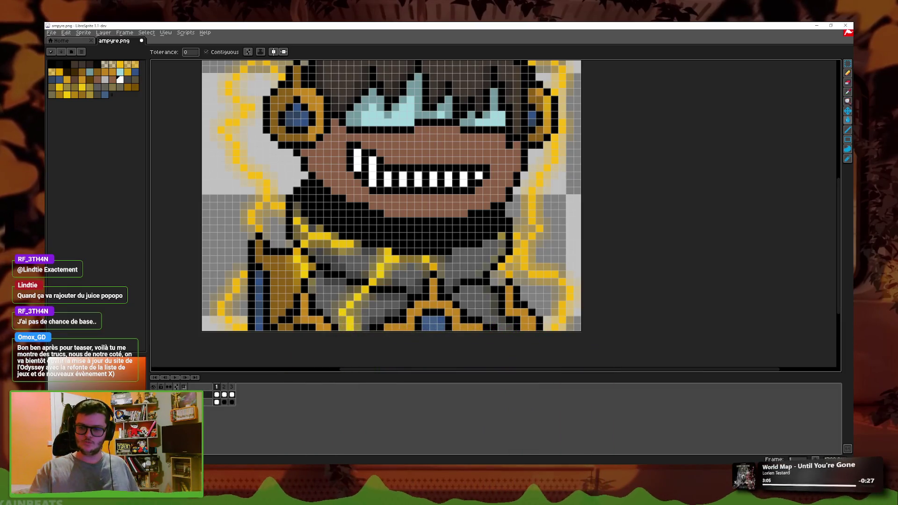
scroll(478, 176, "down", 5)
scroll(478, 177, "up", 6)
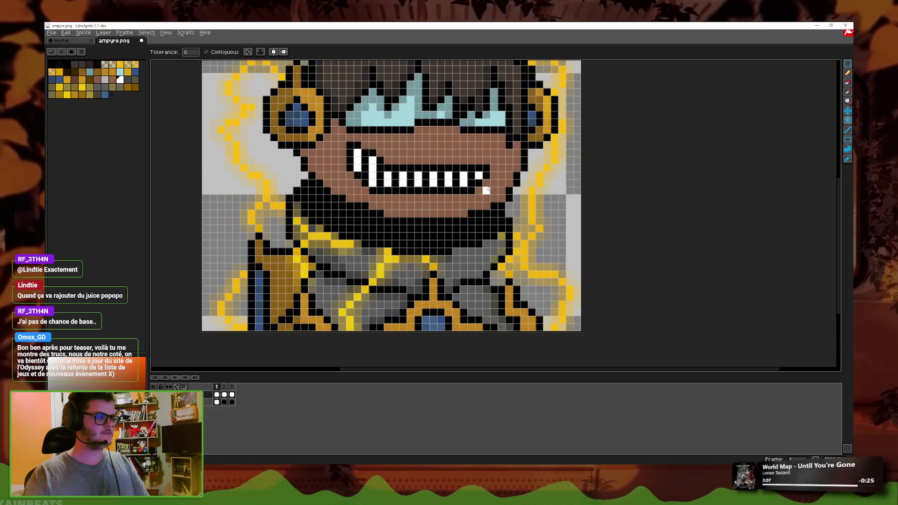
scroll(478, 177, "down", 3)
left_click(848, 91)
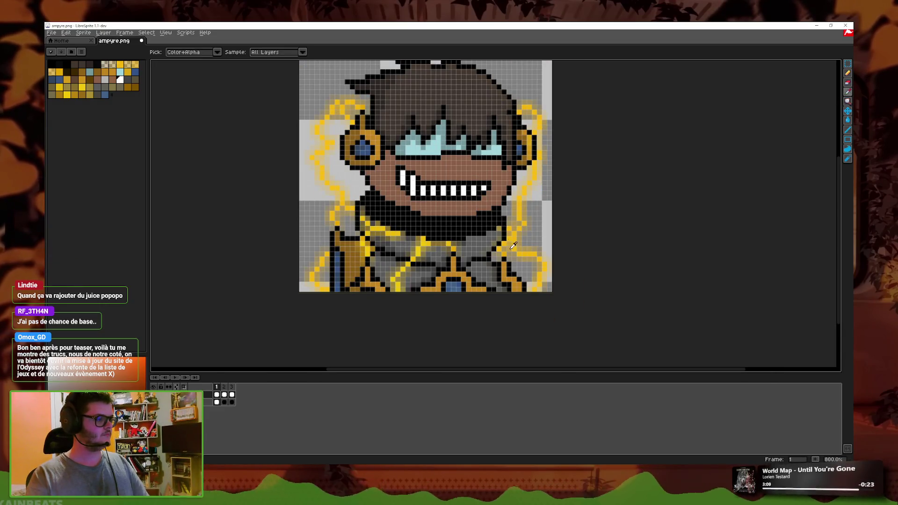
Step: Hide the coloured layer and bucket-fill three line-art body regions a darker grey
left_click(205, 394)
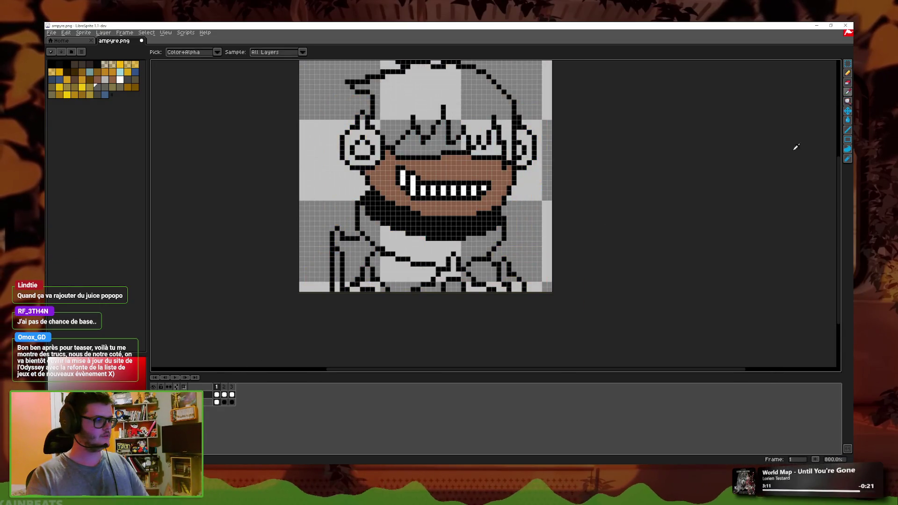
left_click(848, 139)
scroll(493, 213, "up", 1)
left_click_drag(474, 328, 545, 258)
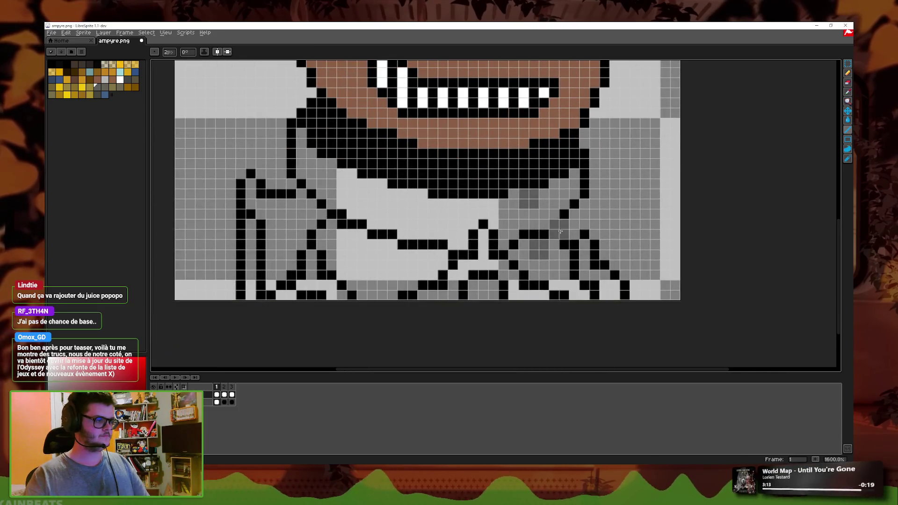
key("g")
left_click(524, 224)
left_click(556, 265)
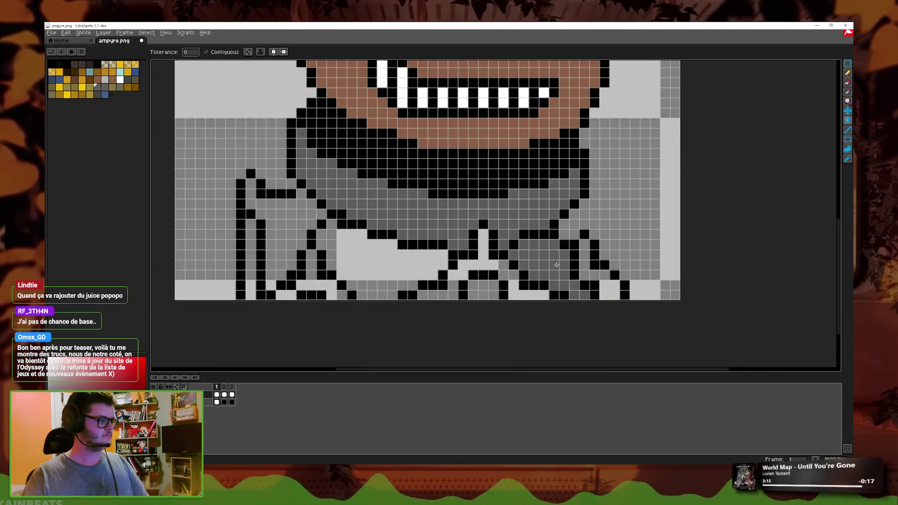
left_click(402, 275)
scroll(491, 219, "down", 1)
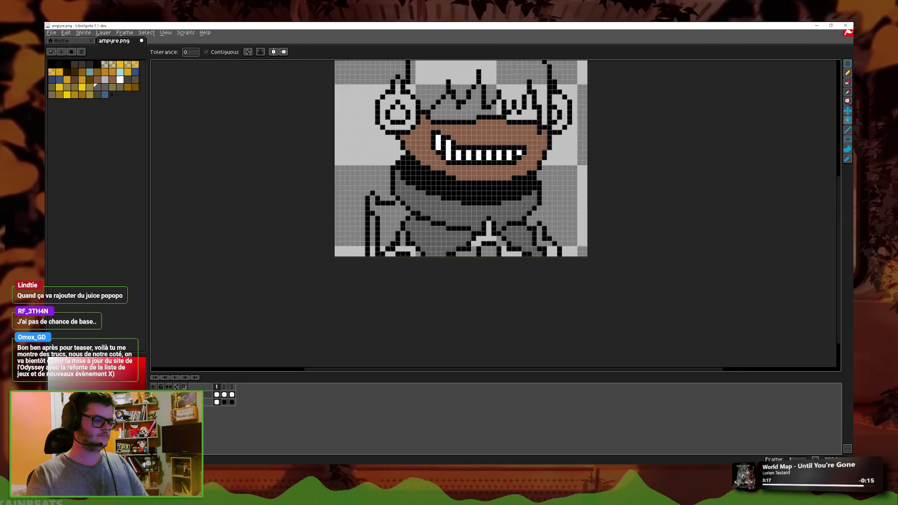
Step: Sample the brown hair colour from the coloured layer and fill the line-art hair brown
left_click(205, 394)
key("i")
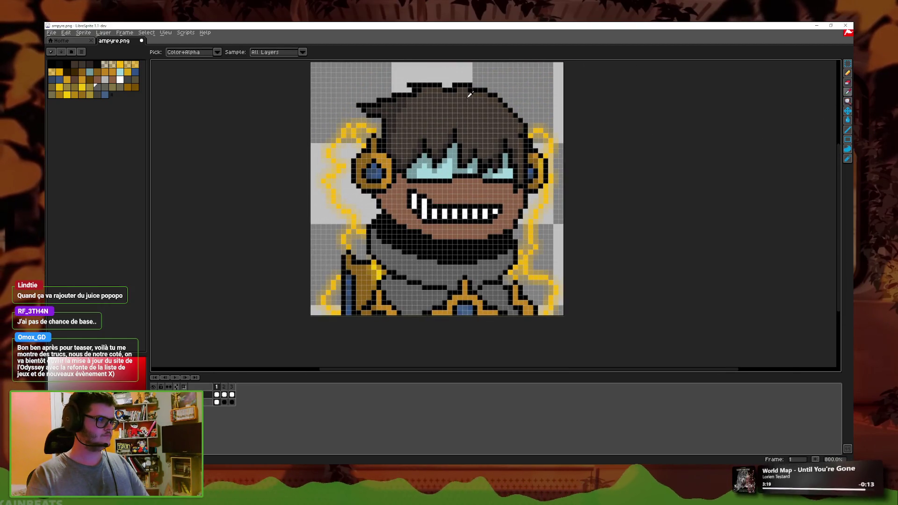
left_click(447, 131)
key("shift+x")
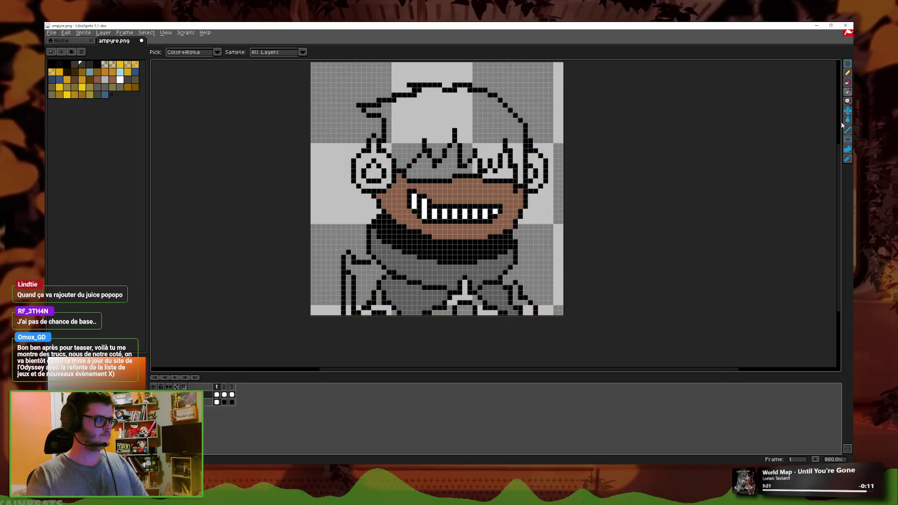
key("g")
left_click(468, 122)
scroll(442, 205, "up", 2)
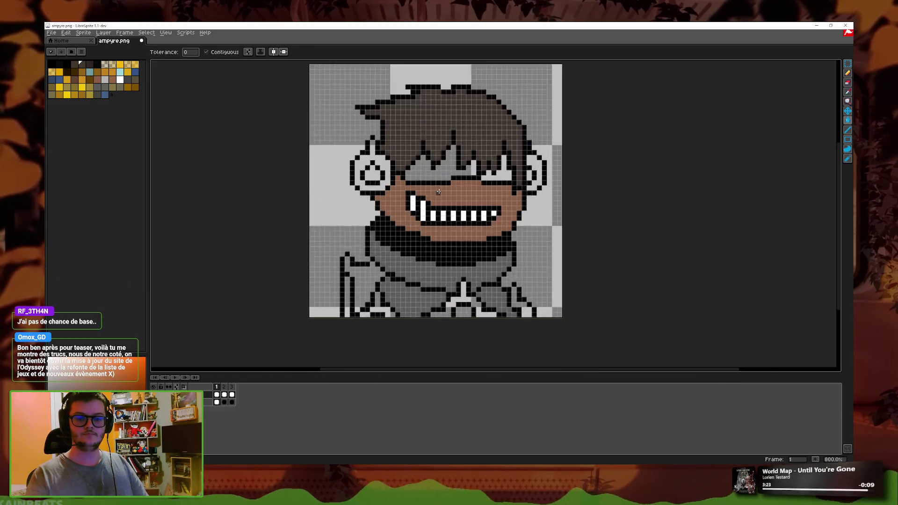
left_click(848, 92)
left_click_drag(573, 254, 604, 226)
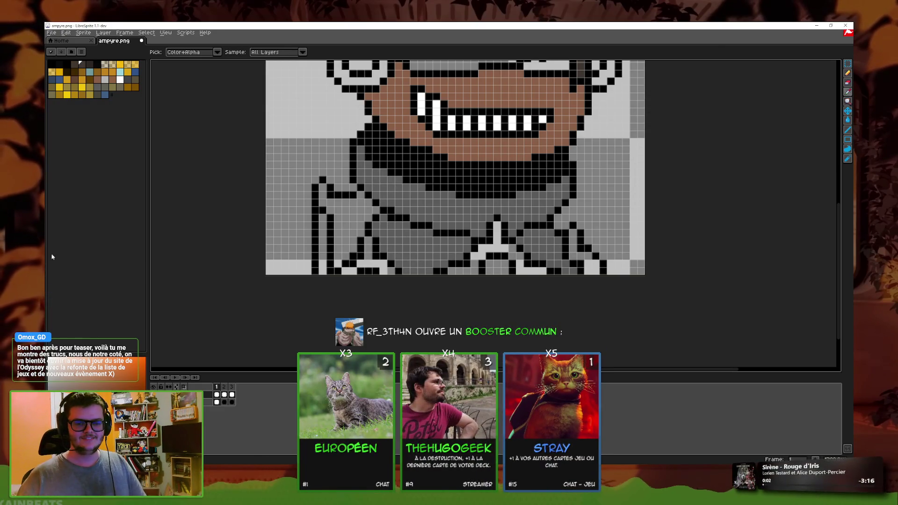
Step: Compare the animation frames and move to the grey frame with the Paint Bucket
scroll(423, 207, "down", 2)
scroll(542, 189, "up", 2)
key("Right")
key("Right")
scroll(543, 189, "down", 2)
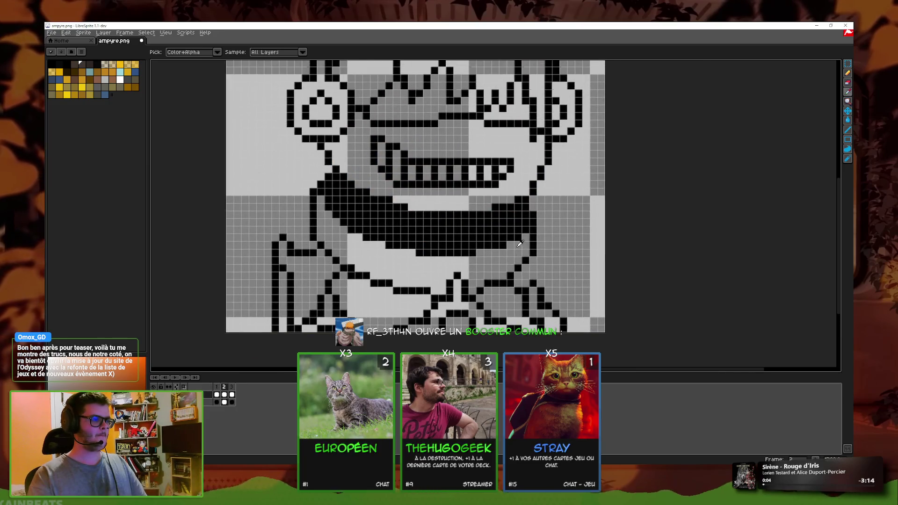
key("Left")
key("Left")
scroll(542, 188, "up", 2)
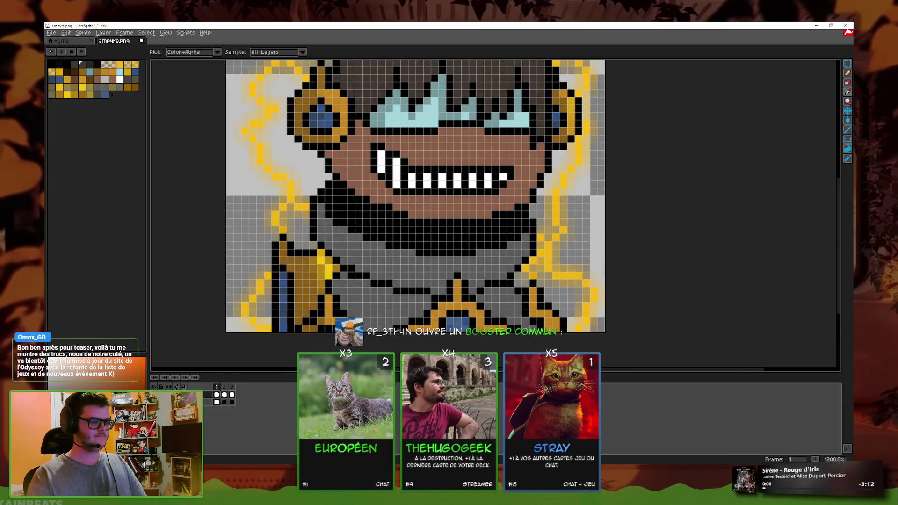
left_click(848, 120)
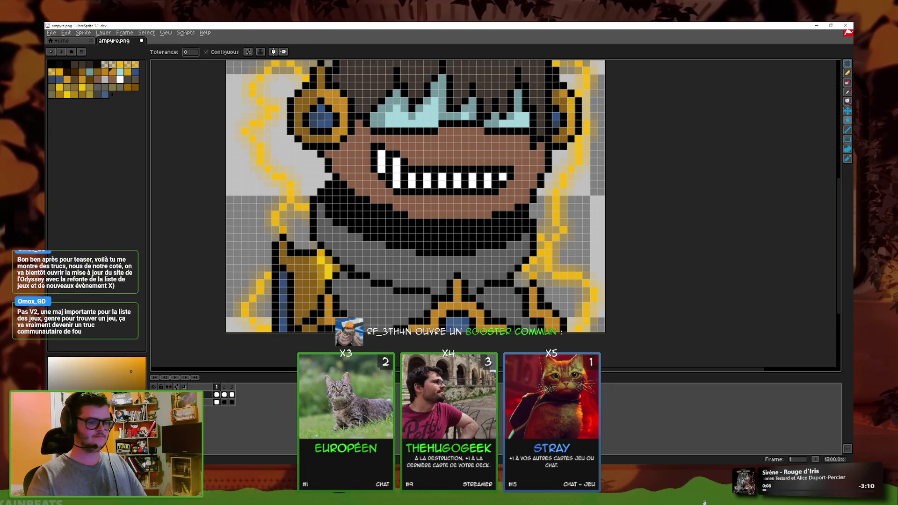
left_click(326, 318)
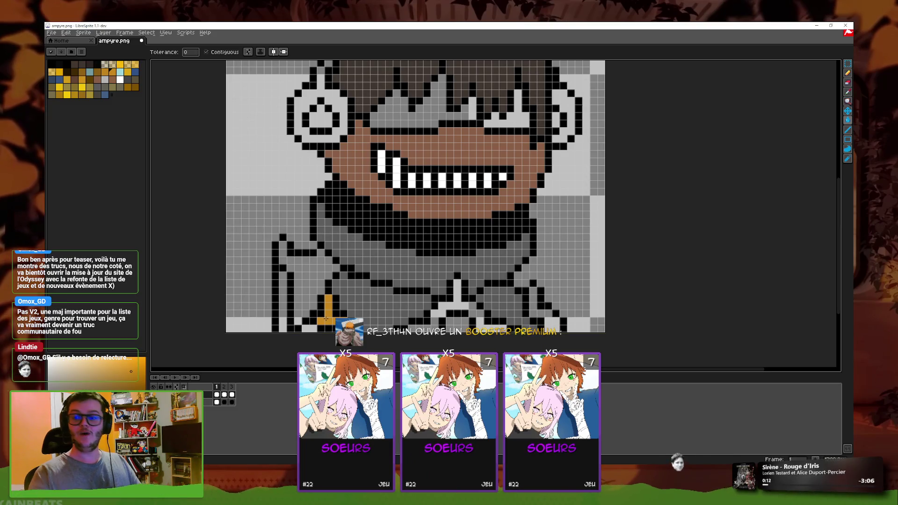
Step: Fill the lower armour trim and both earring rings gold
left_click(310, 327)
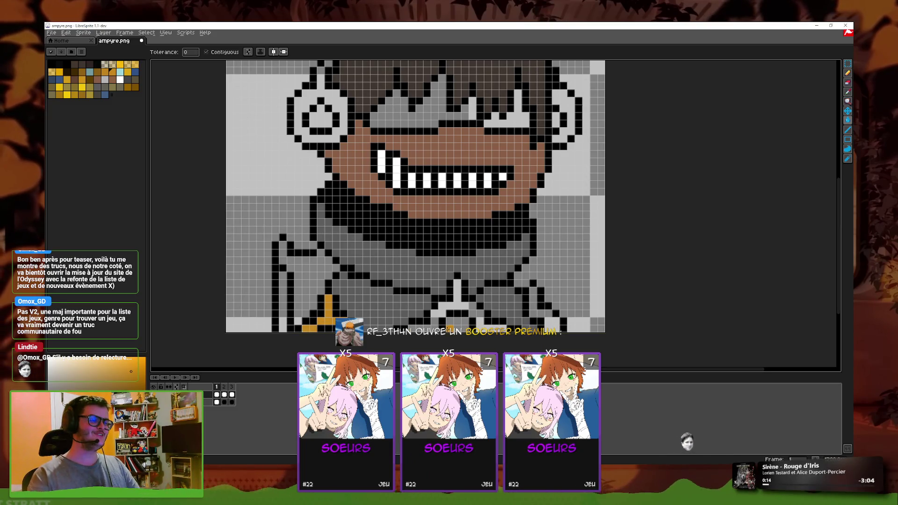
left_click(458, 286)
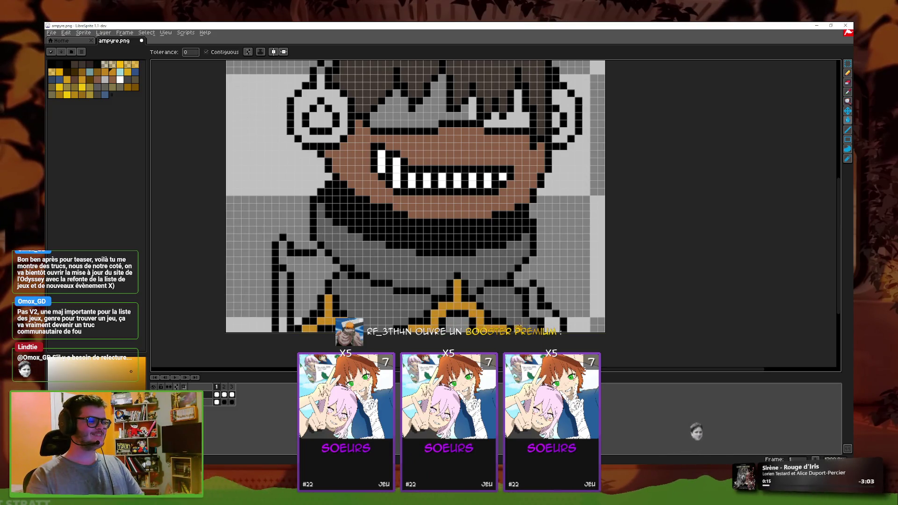
left_click(541, 312)
left_click(298, 291)
scroll(366, 259, "up", 4)
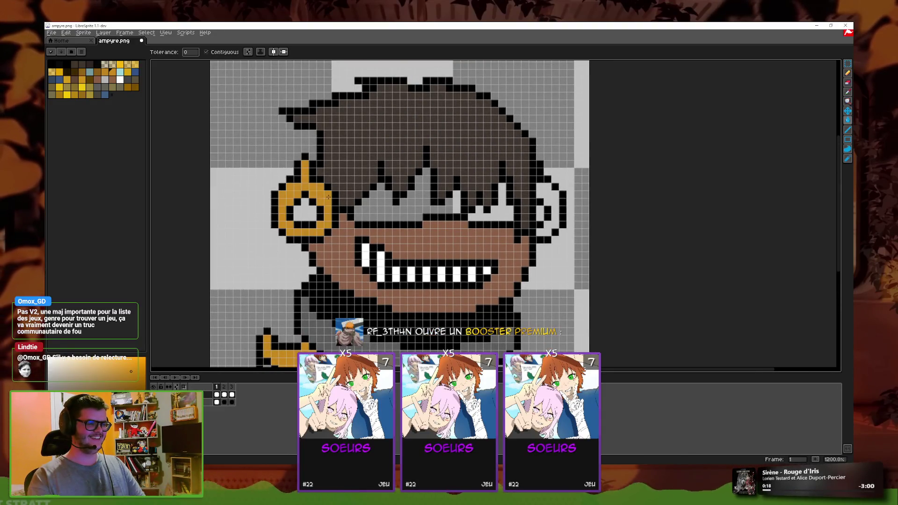
left_click(327, 218)
left_click(553, 196)
scroll(553, 196, "down", 2)
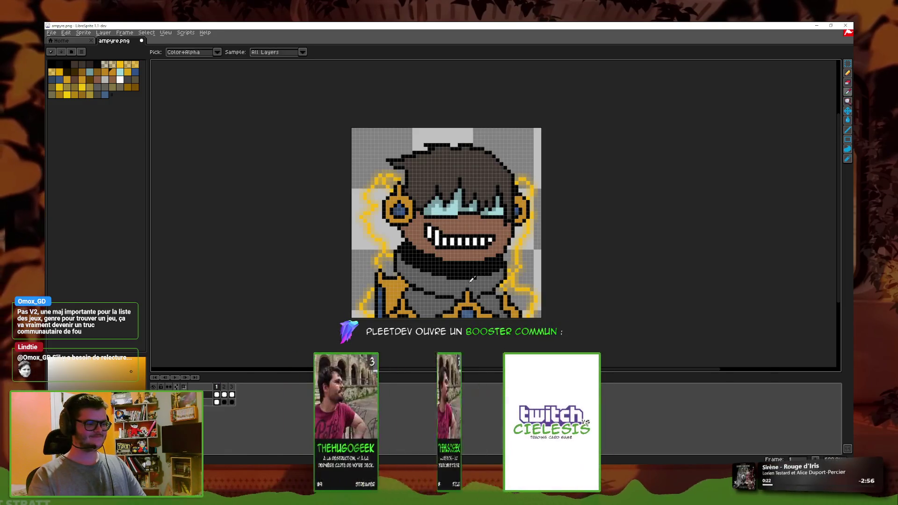
Step: Pick the gem blue and fill the sword strip, bottom-centre area and left earring centre blue
left_click(469, 311, "alt")
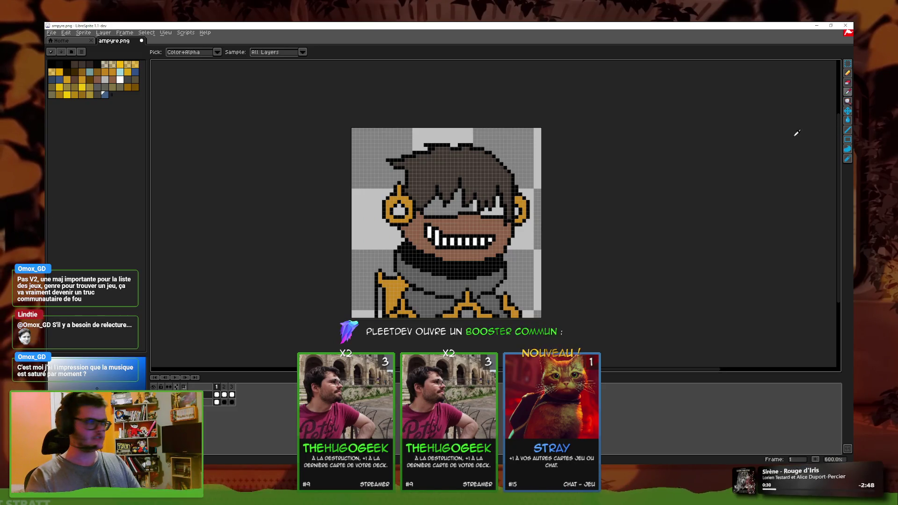
left_click(849, 121)
key("plus")
key("plus")
key("plus")
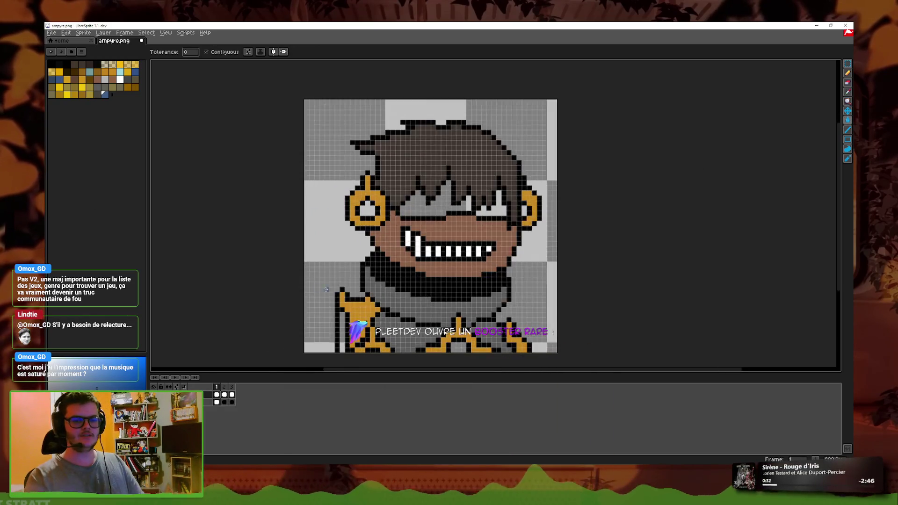
mouse_move(317, 298)
left_mouse_down()
mouse_move(334, 156)
mouse_move(342, 200)
left_mouse_up()
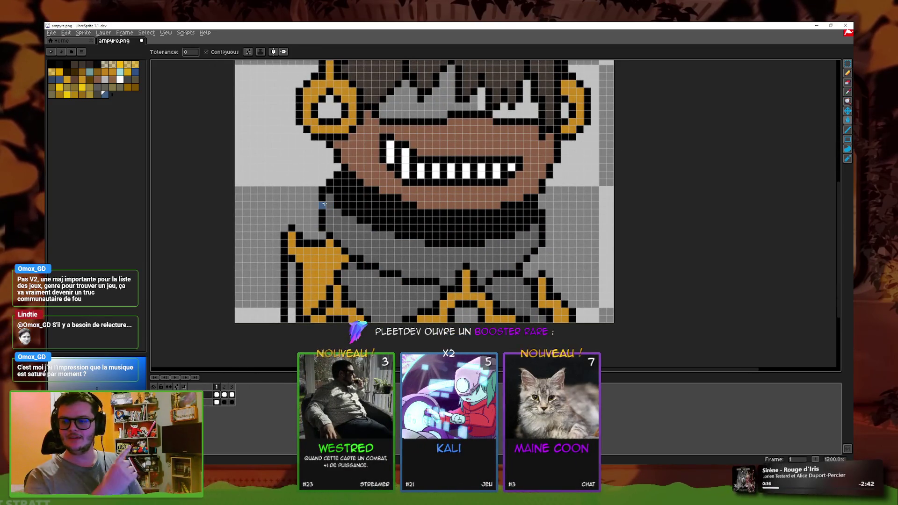
left_click(292, 290)
left_click(463, 314)
left_click(330, 107)
scroll(548, 113, "down", 3)
left_click(848, 94)
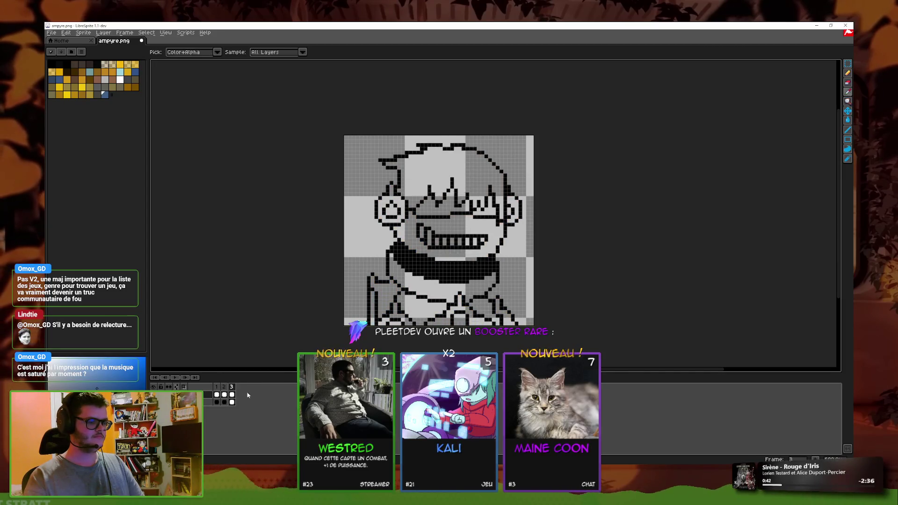
Step: Pick the light cyan from the glasses and recolour the teal shading in both lenses
scroll(493, 210, "up", 3)
left_click(398, 223)
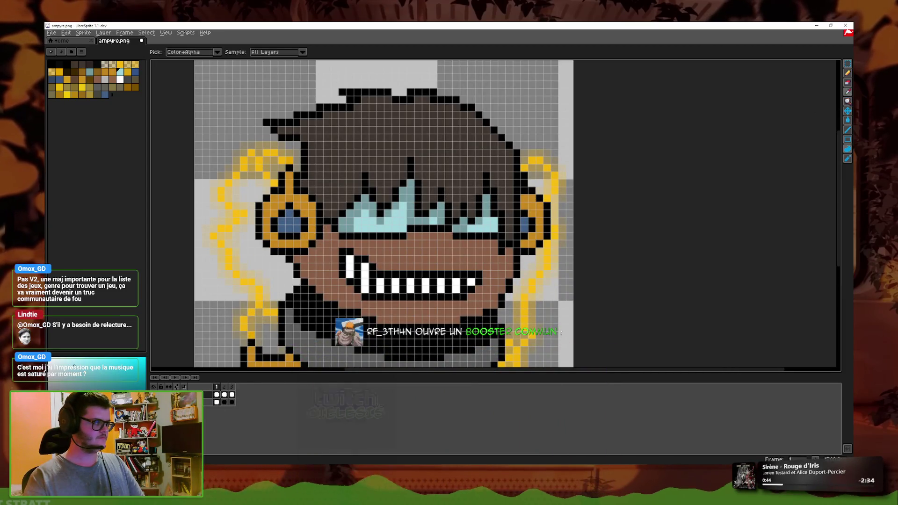
key("g")
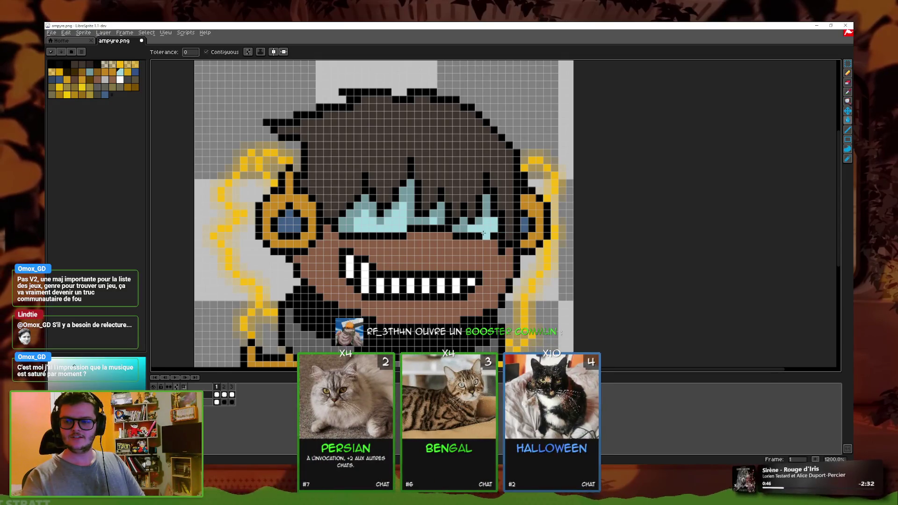
scroll(393, 262, "down", 2)
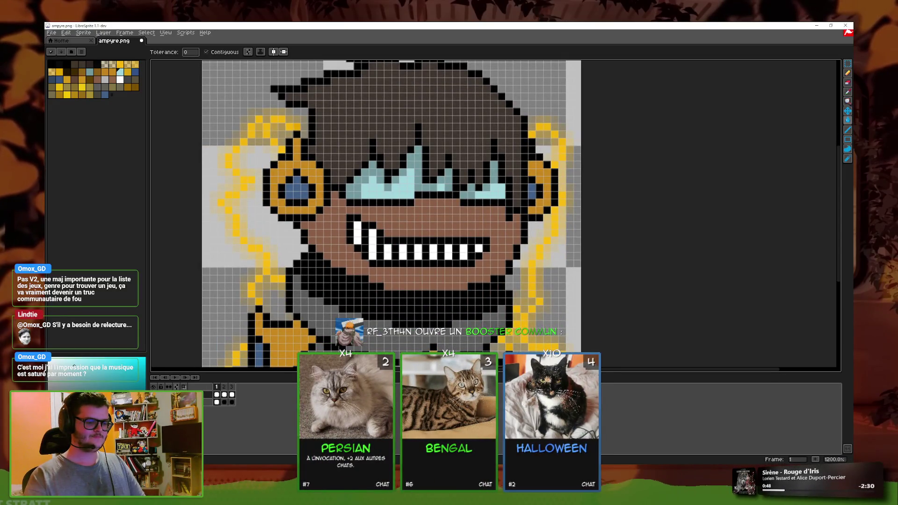
left_click(396, 194)
left_click(486, 191)
scroll(483, 218, "down", 1)
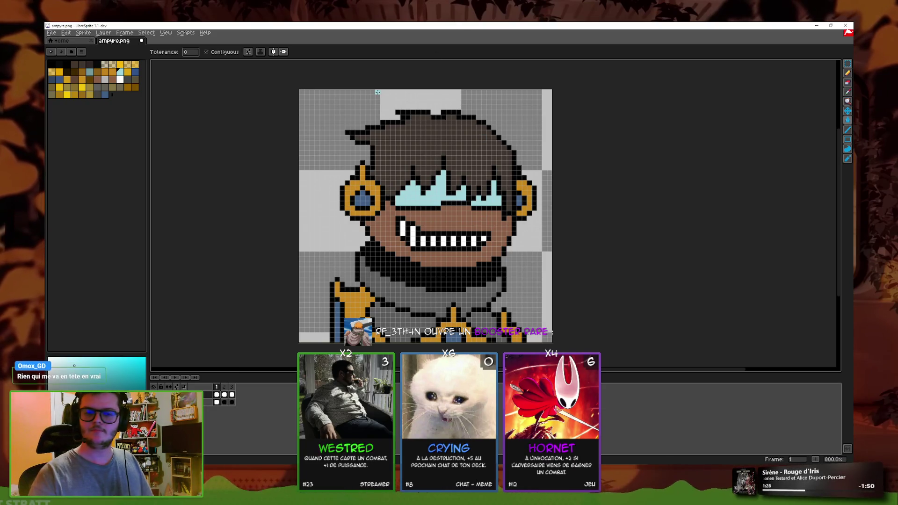
Step: Switch between Eyedropper and Paint Bucket while stepping through the animation frames
scroll(489, 210, "down", 2)
scroll(488, 209, "up", 2)
scroll(466, 225, "down", 1)
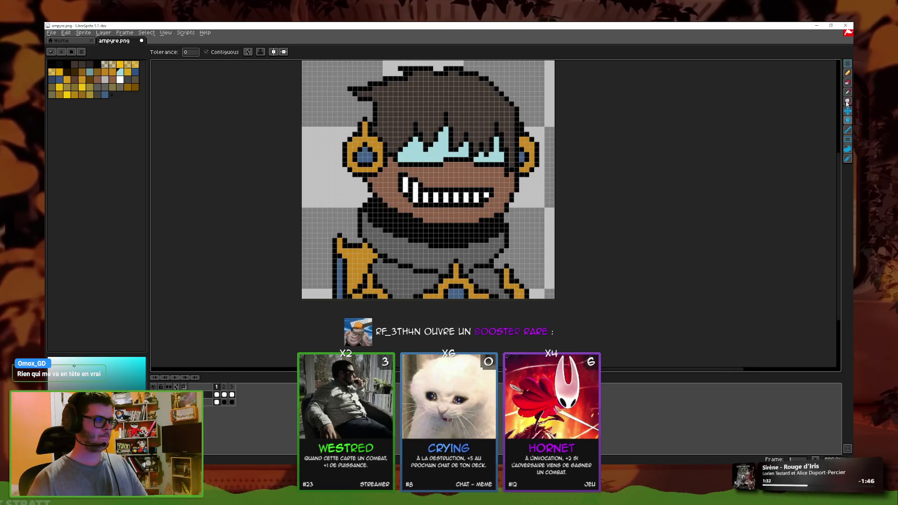
left_click(847, 93)
scroll(501, 222, "up", 2)
left_click(847, 120)
key("Right")
key("Right")
key("minus")
left_click(847, 93)
left_click(225, 394)
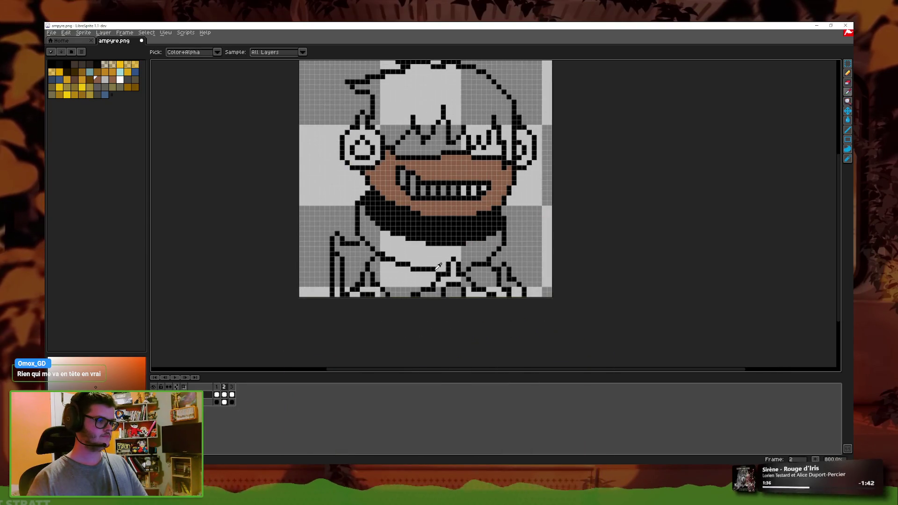
Step: Sample the hair browns from frame 1 and fill the hair on frame 2 brown
left_click(217, 394)
key("g")
left_click(224, 394)
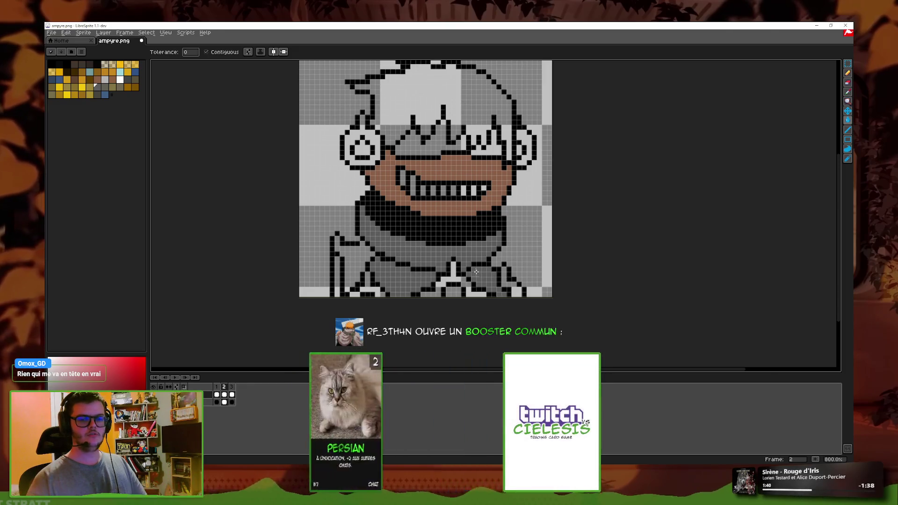
key("Right")
key("Left")
key("Left")
key("Right")
scroll(455, 239, "up", 1)
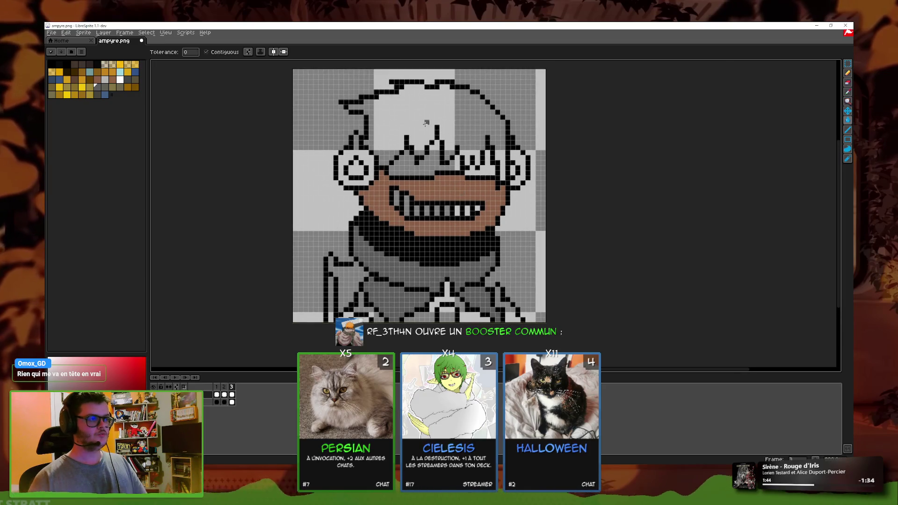
key("Left")
key("Left")
key("i")
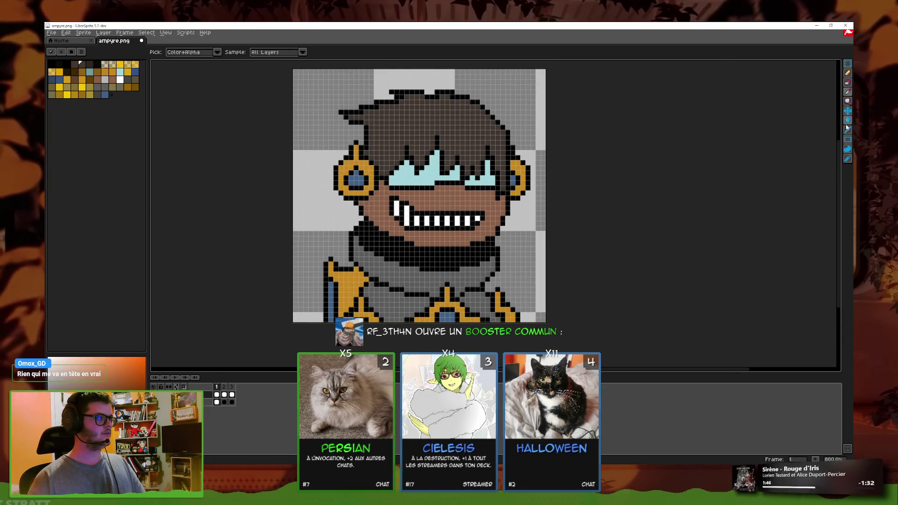
key("g")
key("Left")
key("Left")
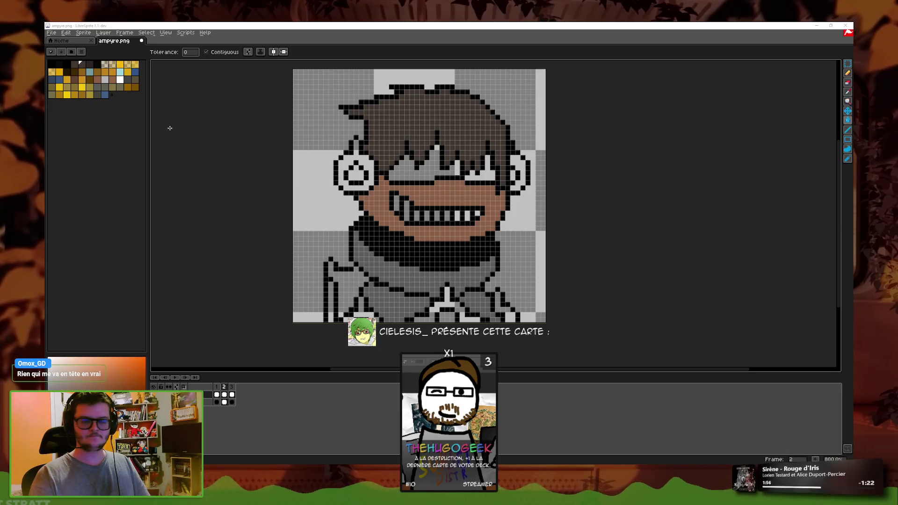
scroll(432, 162, "up", 2)
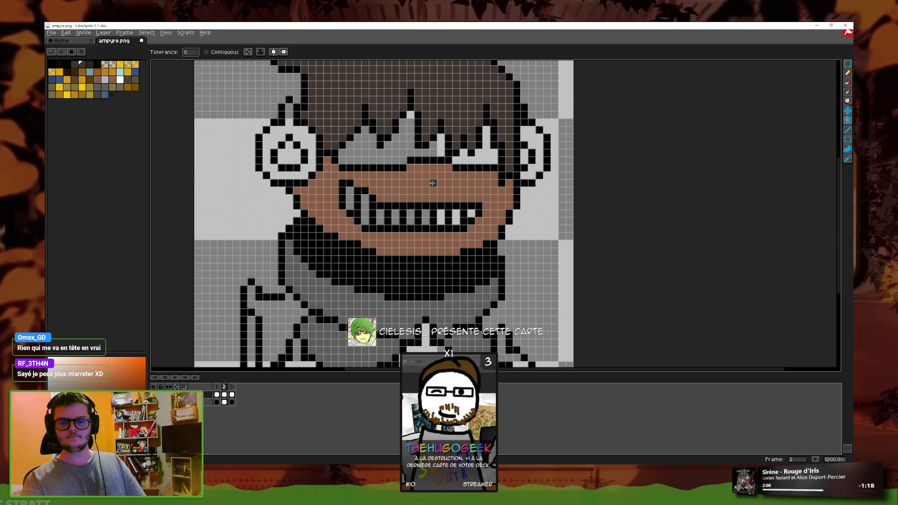
left_click_drag(359, 209, 409, 240)
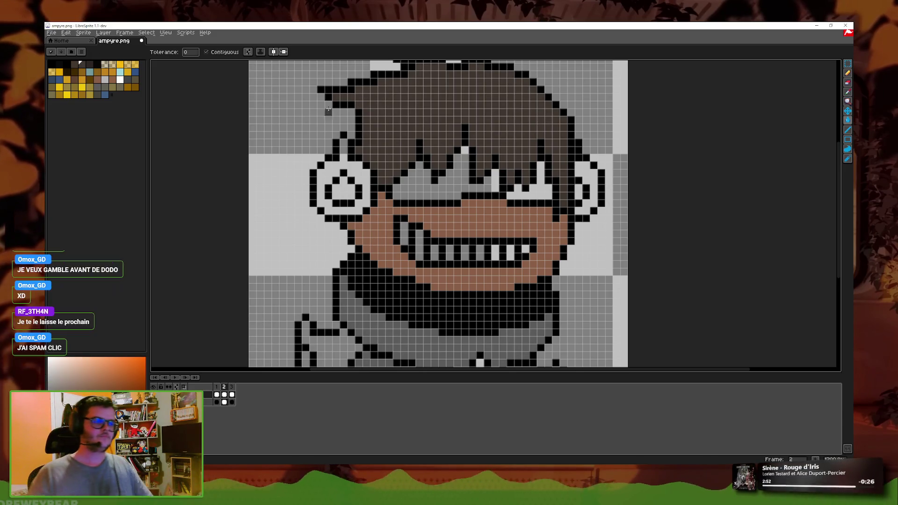
Step: Sample the earring gold from frame 1 and fill the earring ring on frame 2
key("i")
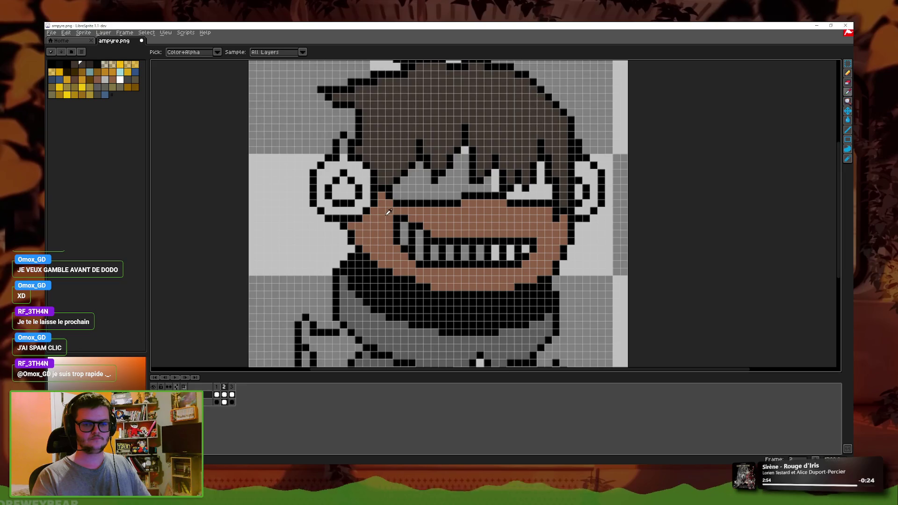
left_click_drag(389, 212, 368, 234)
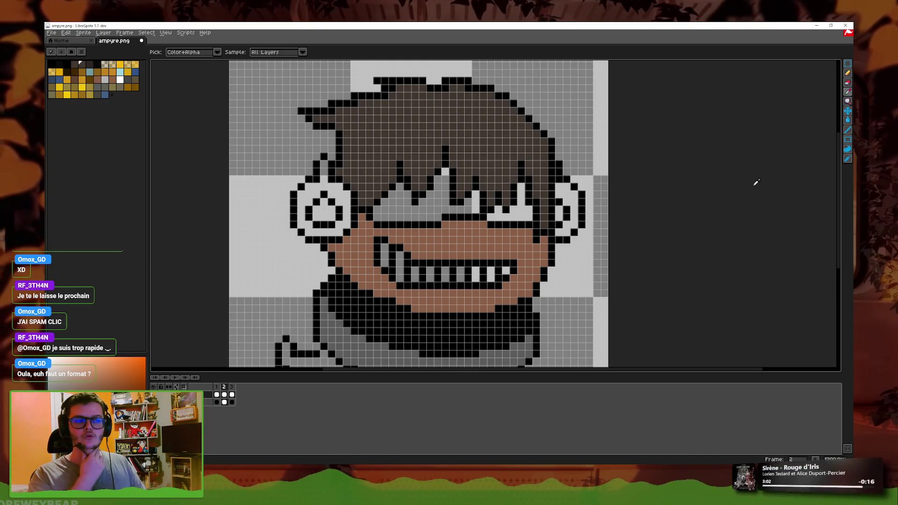
left_click(848, 73)
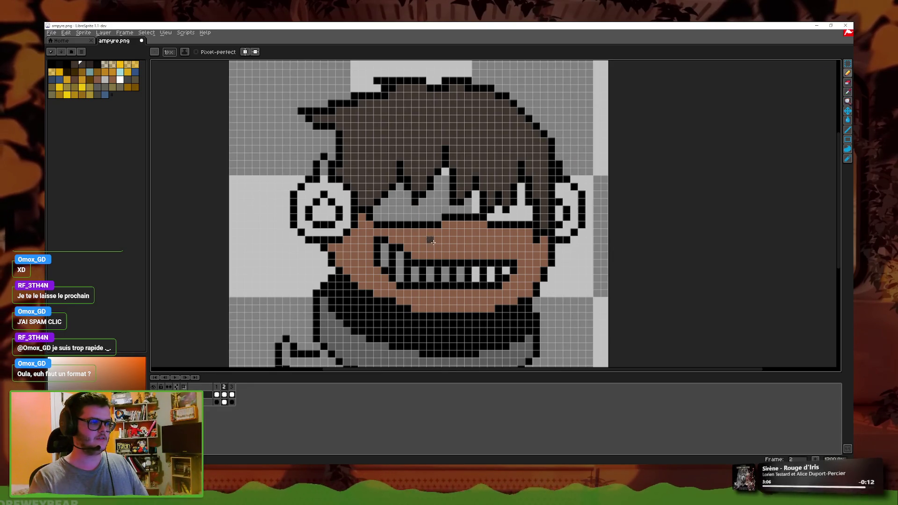
scroll(450, 171, "up", 1)
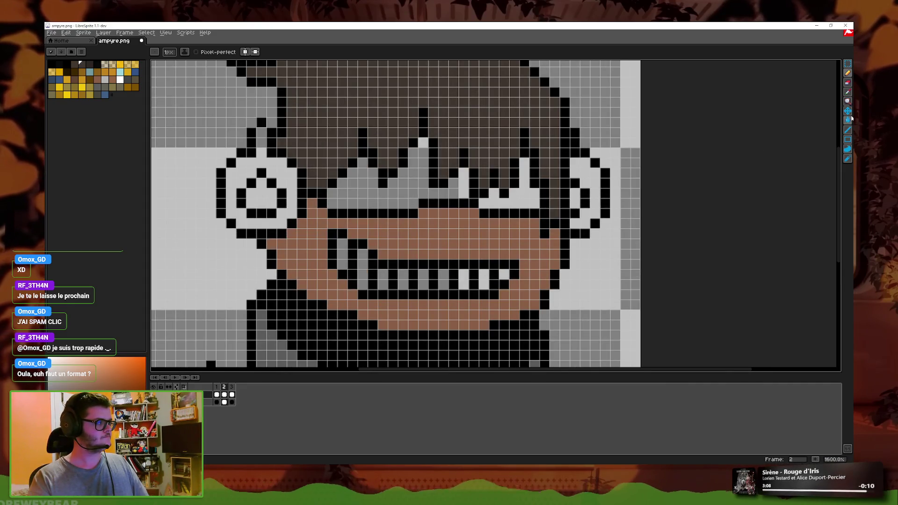
left_click(848, 120)
left_click(849, 92)
key("Left")
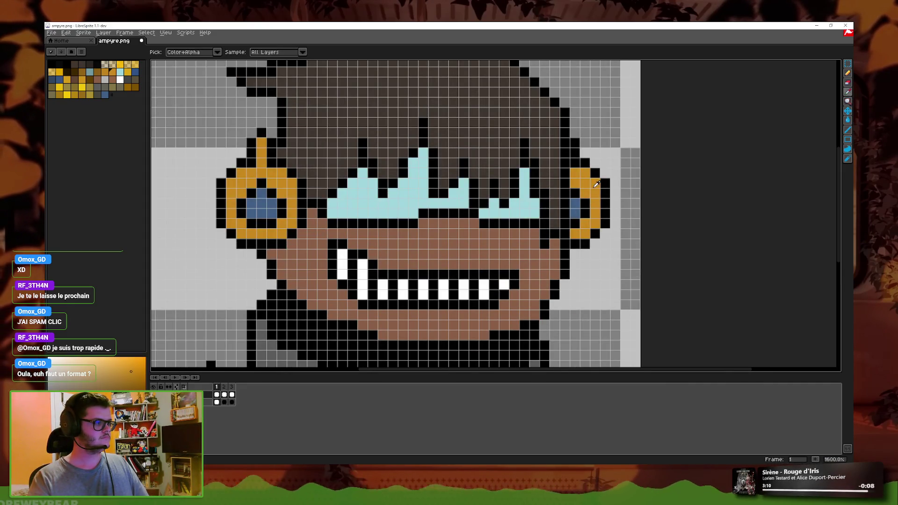
left_click(848, 120)
left_click(224, 394)
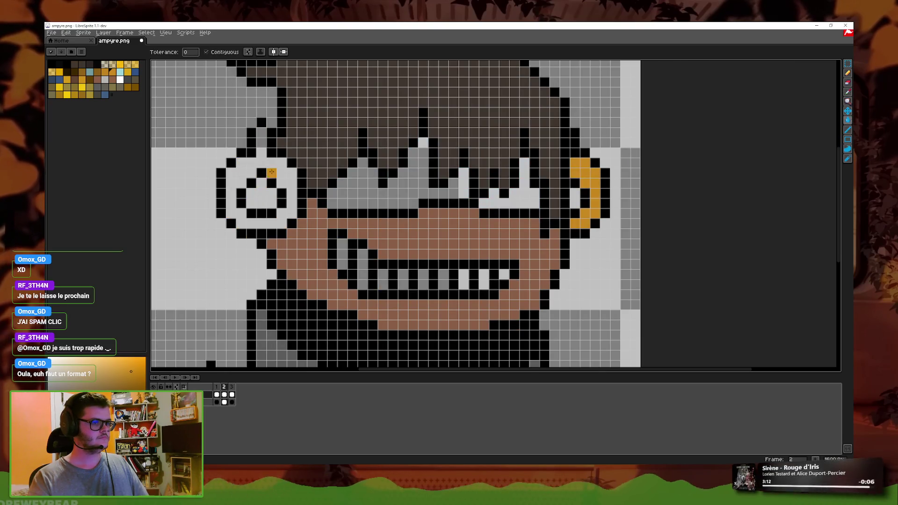
left_click(231, 196)
Step: Pick the earring blue from frame 1 and fill both earring centres on frame 2
key("i")
left_click(216, 394)
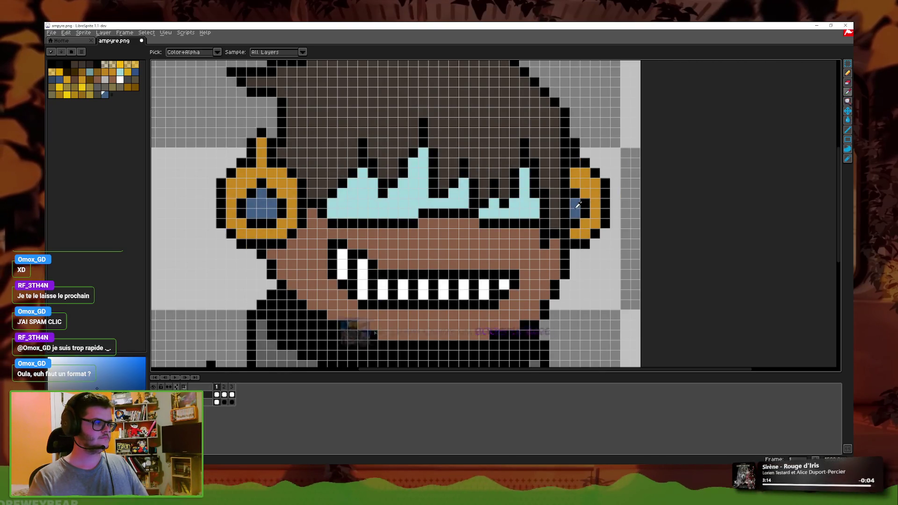
left_click(848, 120)
left_click(224, 394)
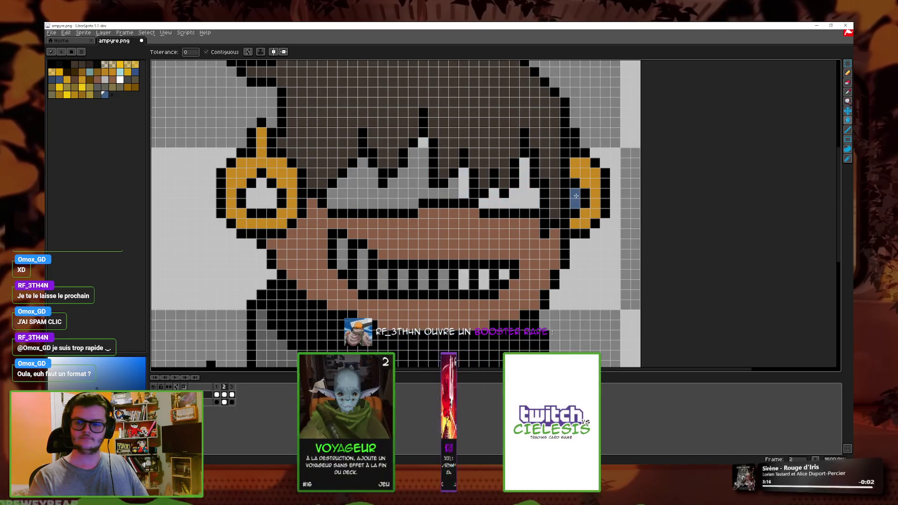
left_click(577, 195)
left_click(261, 196)
scroll(261, 196, "down", 2)
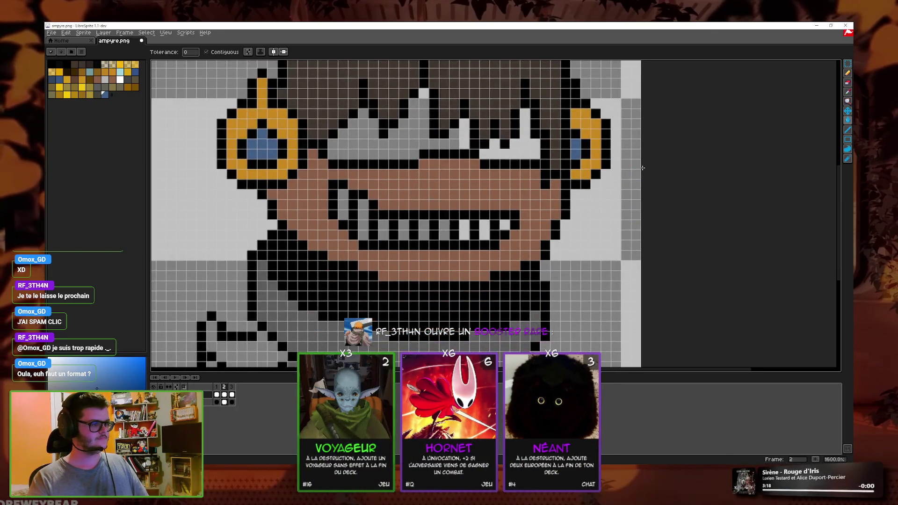
Step: Sample white from frame 1 and fill all the grey teeth on frame 2, undoing one stray fill
key("i")
left_click(216, 395)
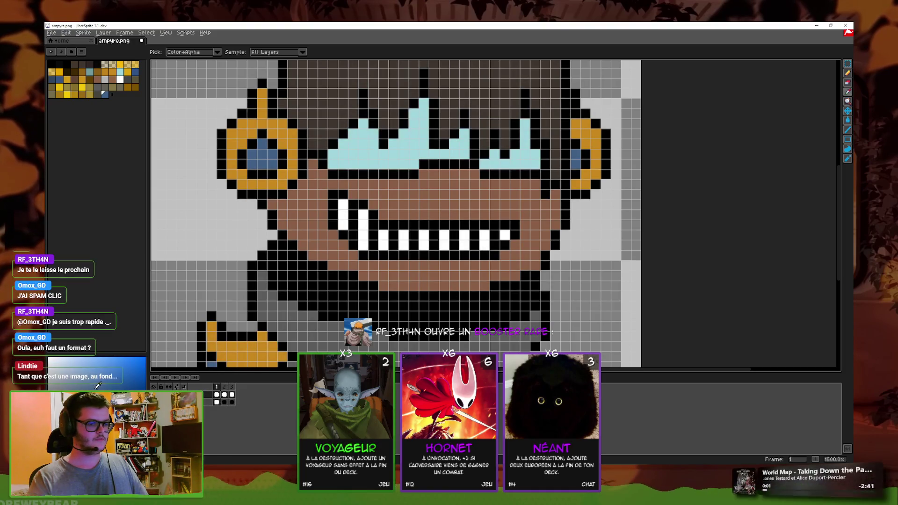
key("g")
left_click(224, 395)
left_click(343, 206)
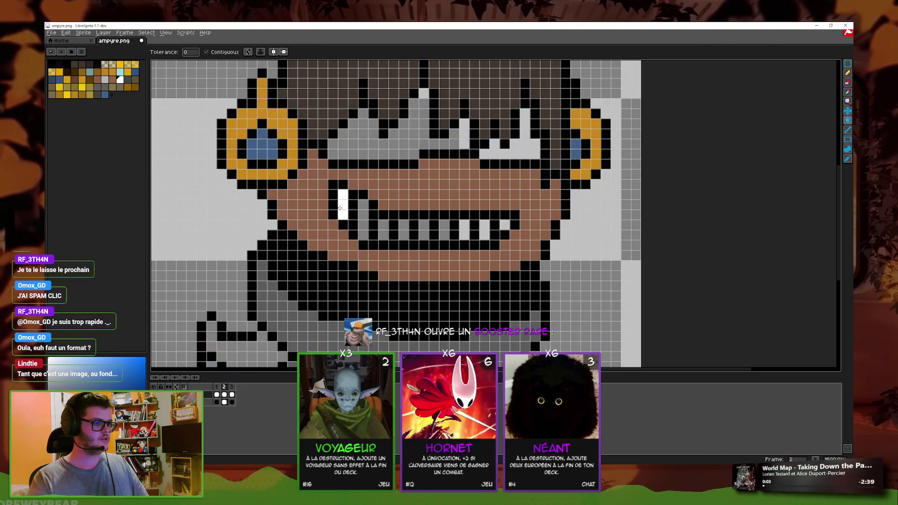
left_click(363, 220)
left_click(383, 234)
left_click(382, 224)
left_click(404, 229)
left_click(423, 224)
left_click(423, 233)
left_click(443, 234)
left_click(443, 224)
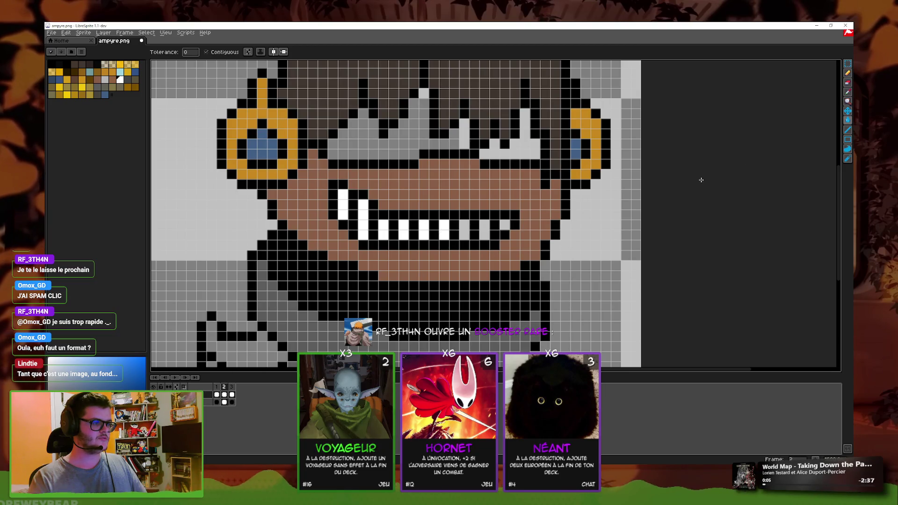
left_click(515, 234)
key("ctrl+z")
left_click(483, 234)
left_click(463, 225)
Step: Pick the light blue from the coloured frame and fill the grey eye band with it
left_click(504, 224)
key("i")
key("g")
left_click(470, 144)
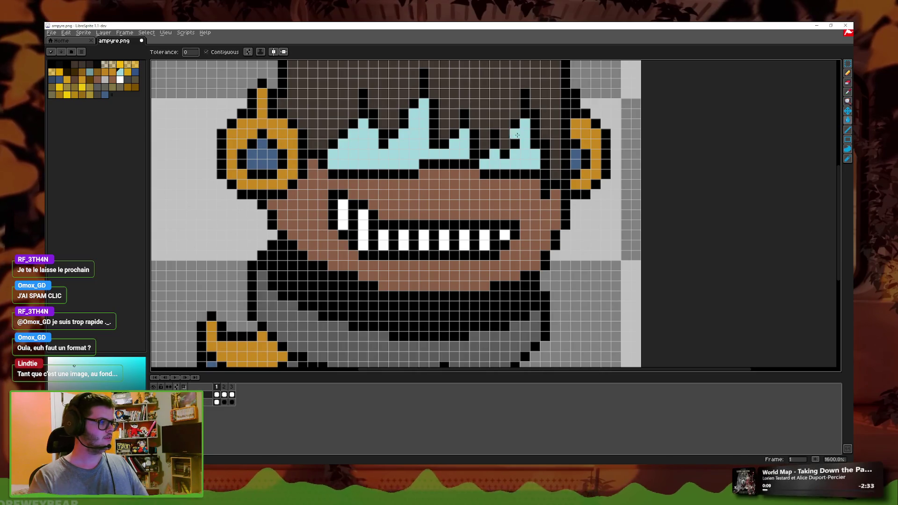
left_click(513, 149)
Step: Flip between frames to compare the lower body colours before colouring the trim
key("period")
key("i")
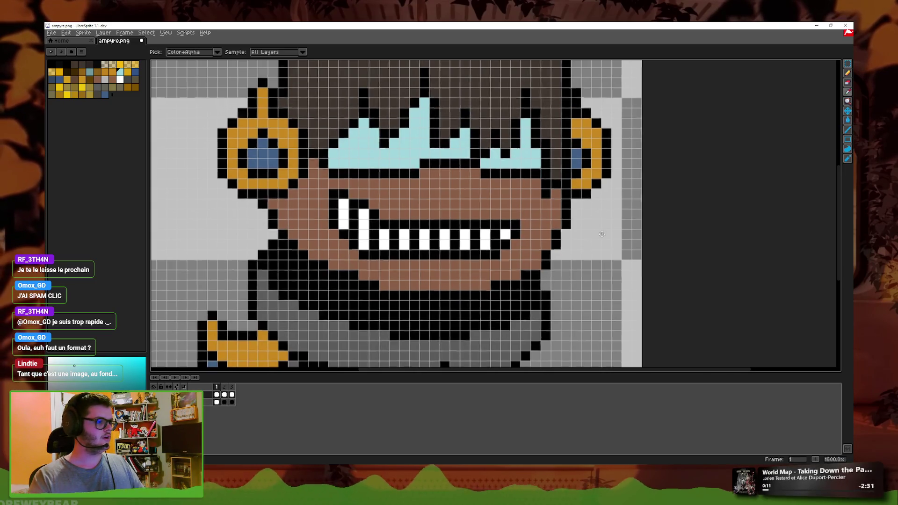
left_click_drag(393, 357, 445, 273)
key("period")
key("comma")
key("period")
left_click(848, 110)
Step: On frame 2, fill the cloak trim orange and the inner panel and left column blue
key("period")
left_click(484, 234)
left_click(584, 243)
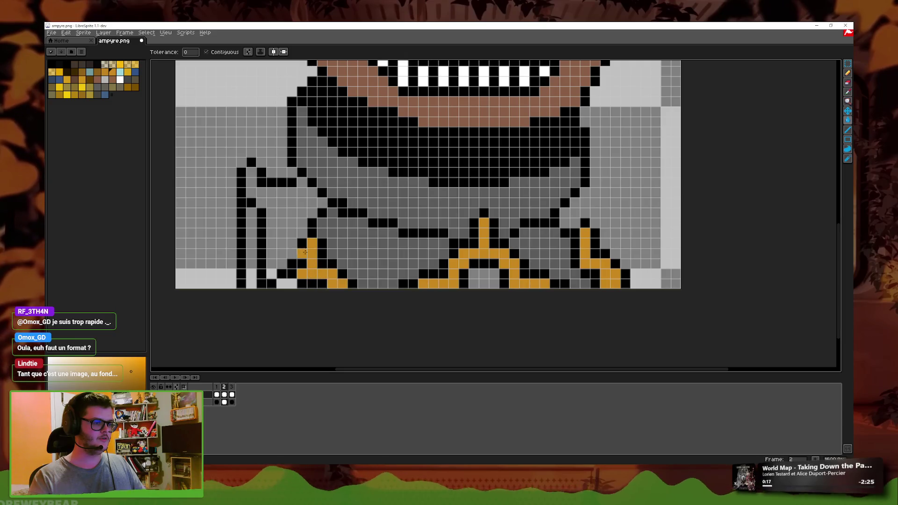
left_click(269, 250)
left_click(844, 97)
left_click(847, 121)
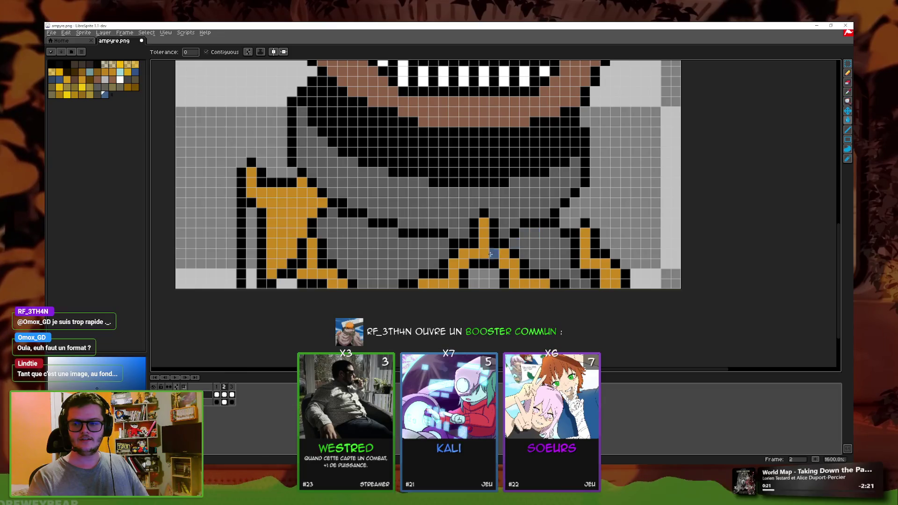
left_click(484, 278)
left_click(250, 245)
Step: Pick orange from the coloured first frame and fill frame 3's grey cloak areas orange
key("Left")
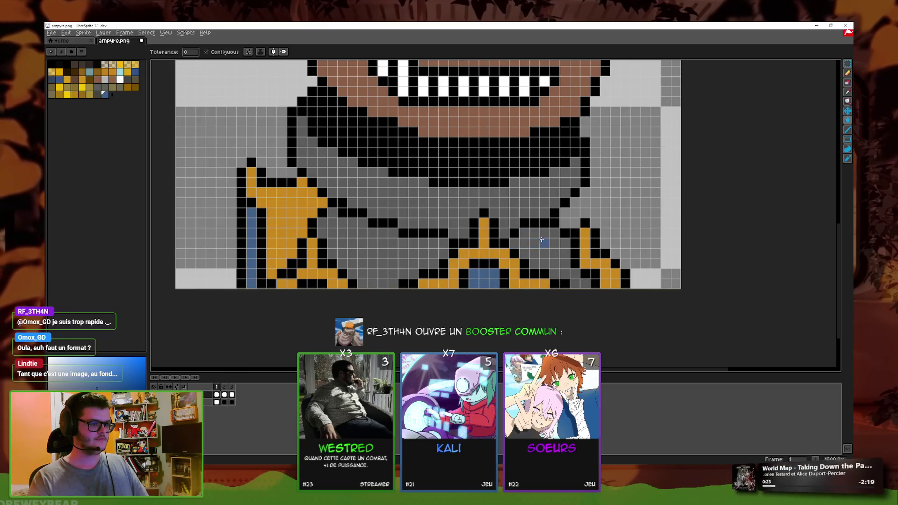
left_click(849, 96)
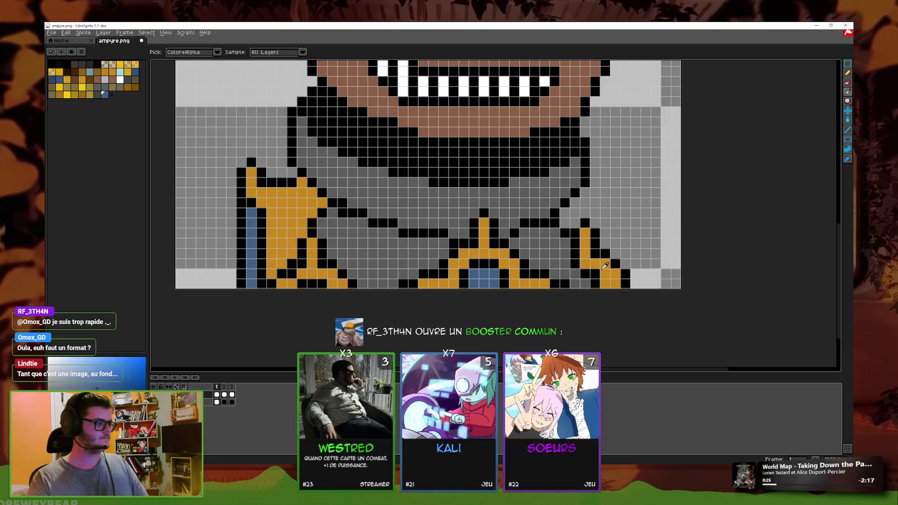
left_click(291, 285)
key("g")
key("Right")
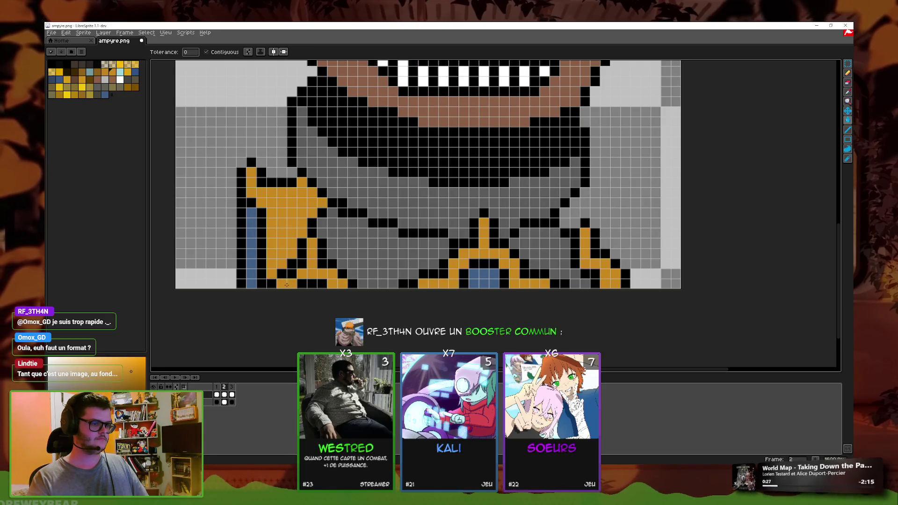
key("Right")
left_click(312, 264)
left_click(323, 265)
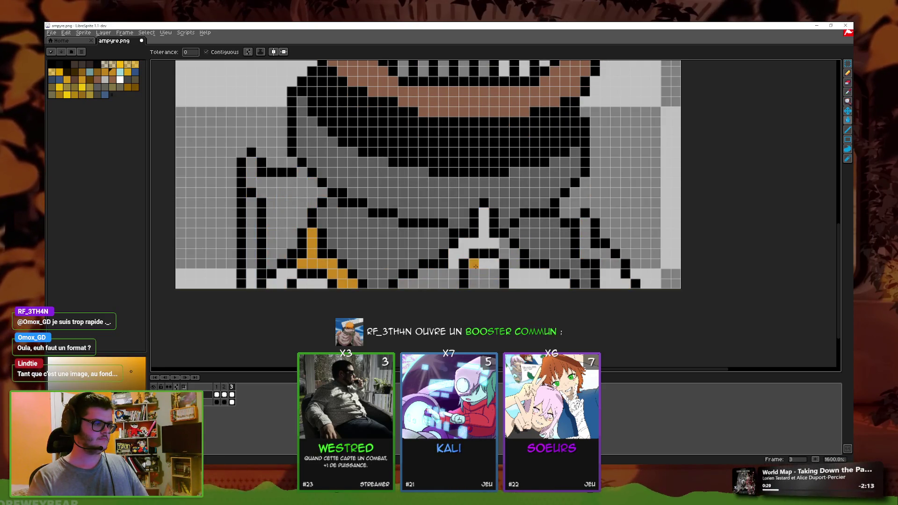
left_click(487, 238)
left_click(599, 262)
left_click(296, 232)
scroll(297, 232, "down", 3)
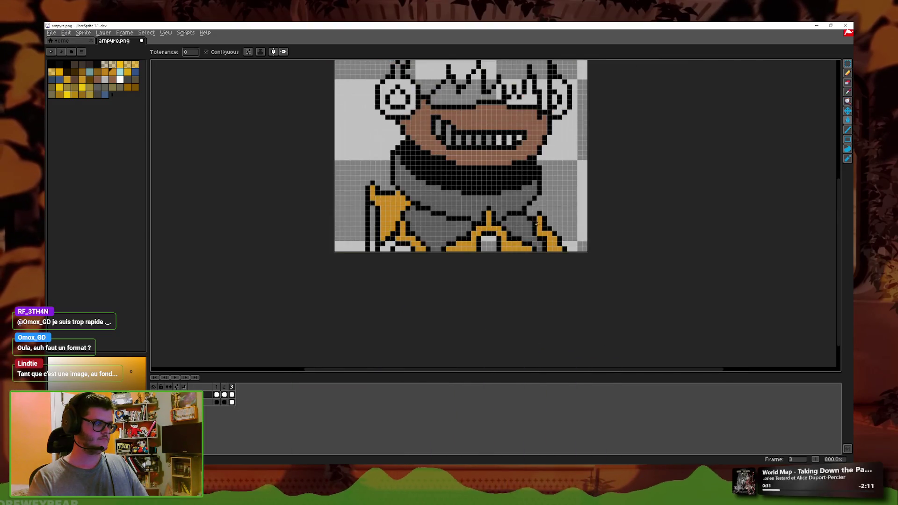
scroll(496, 215, "up", 2)
Step: Fill frame 3's centre cloak panel, left column and bottom-edge patch blue
key("i")
key("Left")
key("g")
key("Right")
left_click(488, 260)
left_click(311, 225)
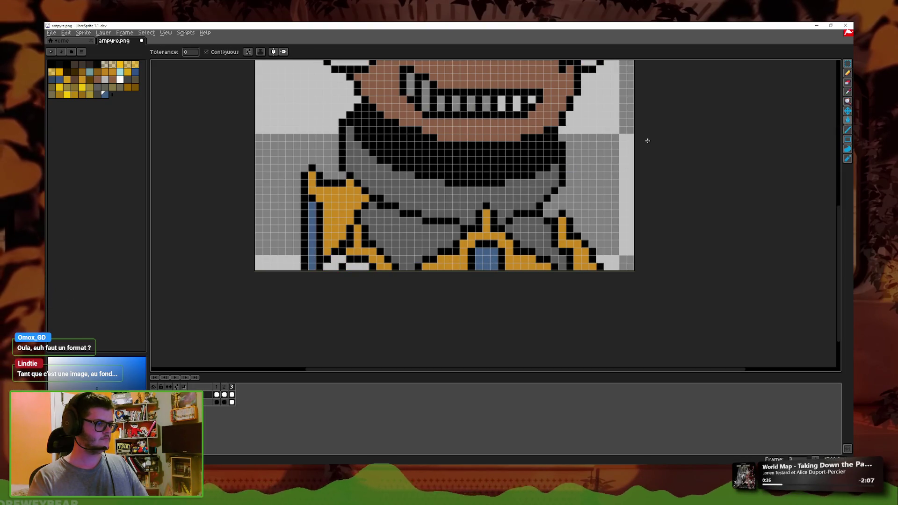
key("i")
left_click(848, 120)
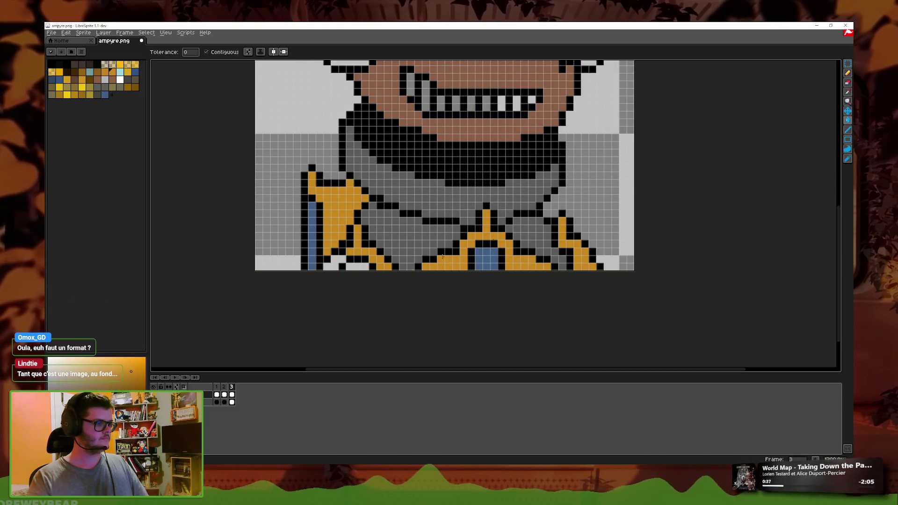
key("i")
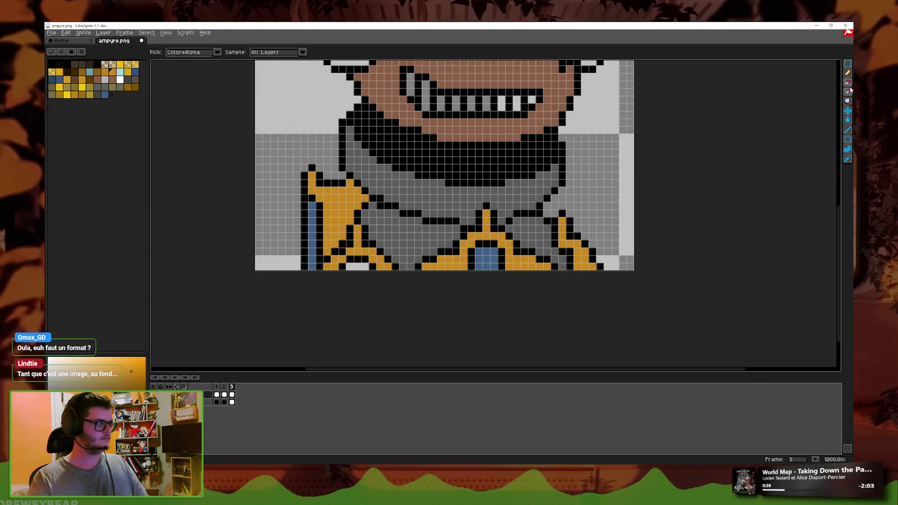
key("g")
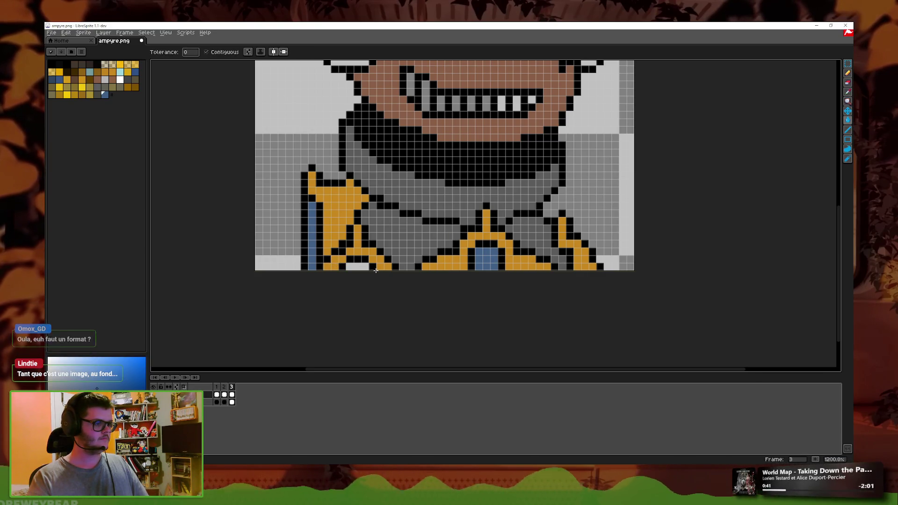
left_click(358, 267)
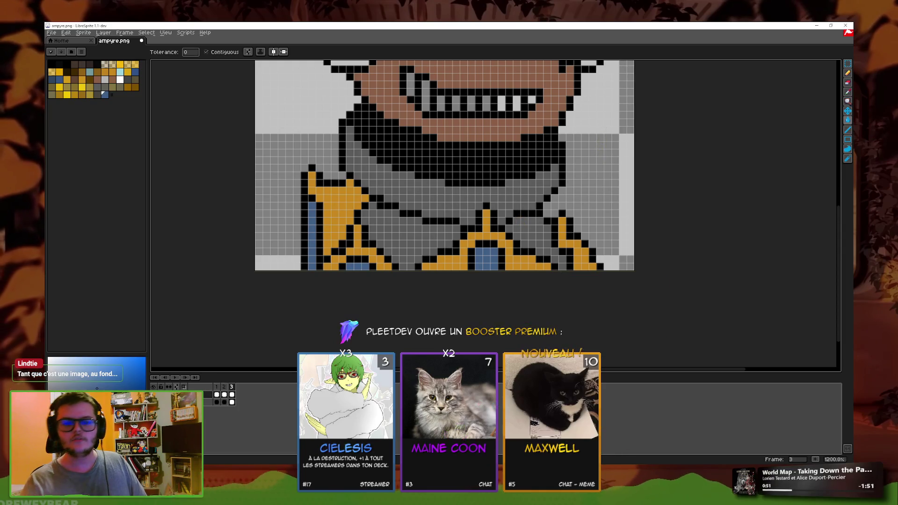
scroll(555, 195, "down", 2)
scroll(556, 195, "up", 1)
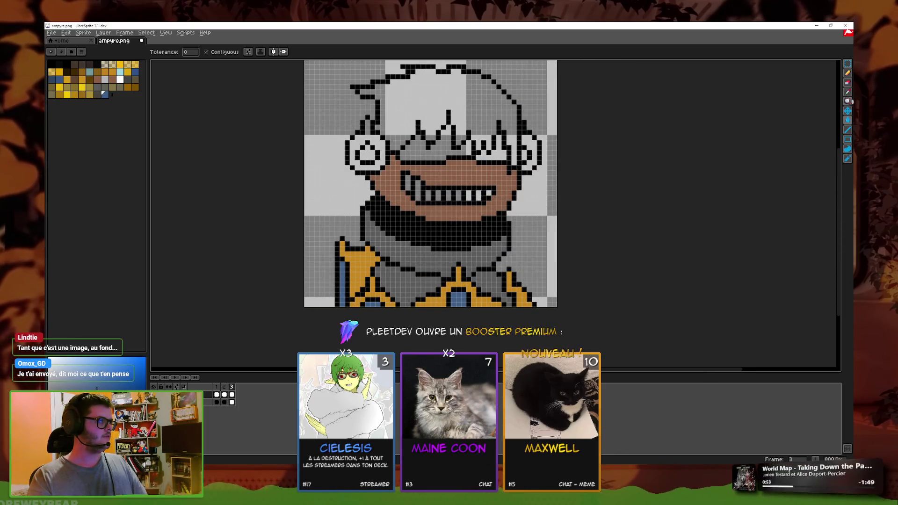
Step: Sample brown from the second frame and fill the hair brown on the third frame
left_click(849, 131)
key("Left")
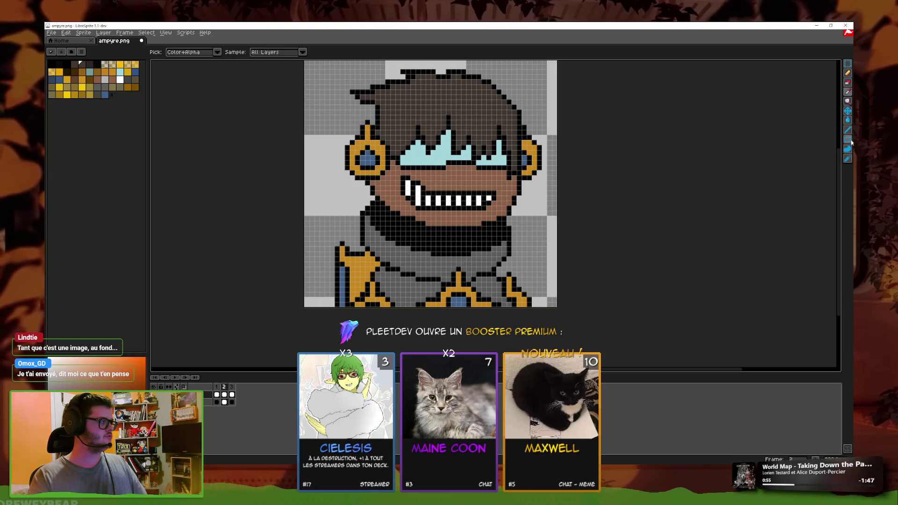
left_click(231, 395)
key("g")
left_click(498, 120)
scroll(722, 144, "up", 1)
Step: Colour both earrings orange with blue centres on the third frame
key("Left")
key("i")
key("g")
key("Right")
left_click(614, 185)
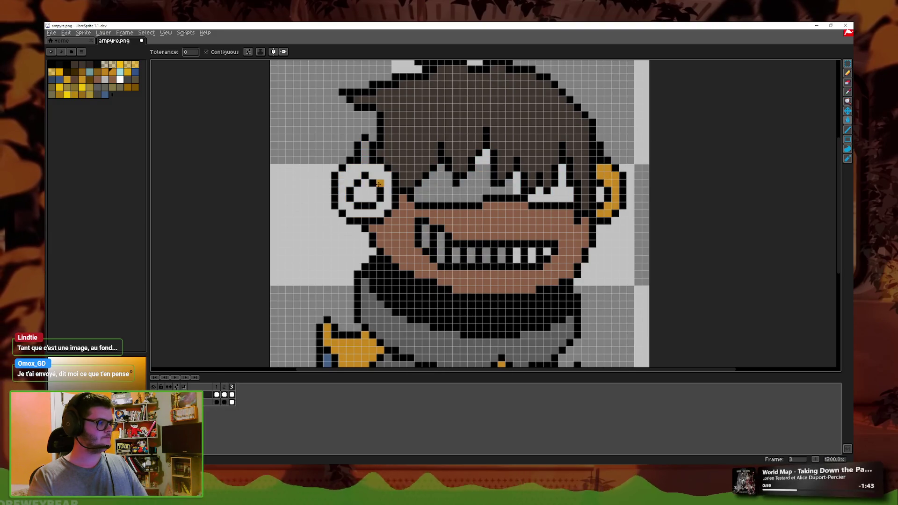
left_click(368, 167)
key("Left")
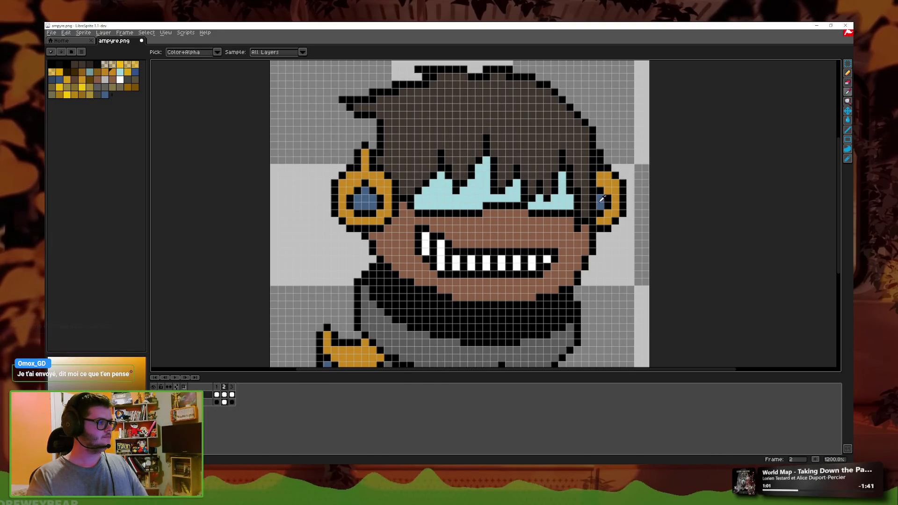
key("Right")
left_click(600, 197)
left_click(350, 193)
left_click(379, 191)
left_click(368, 192)
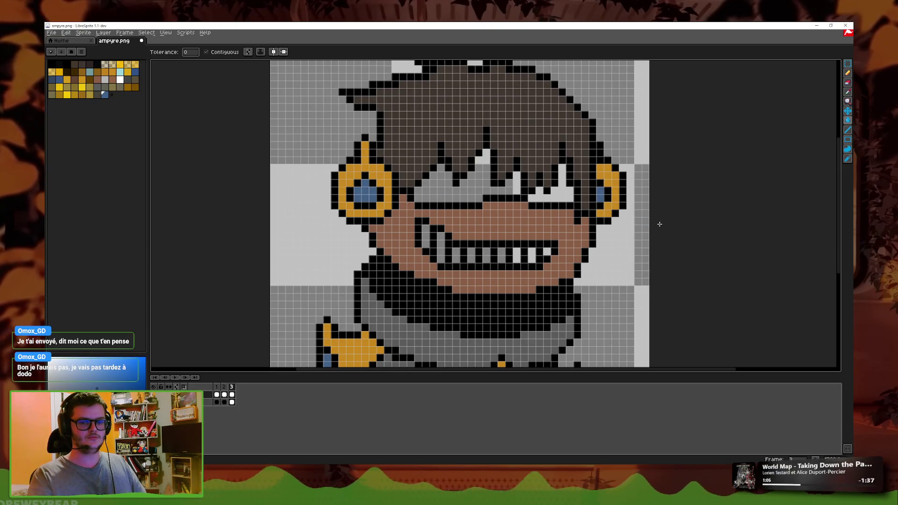
Step: Fill the grey glasses and both lenses light cyan, matching the coloured frame
key("Left")
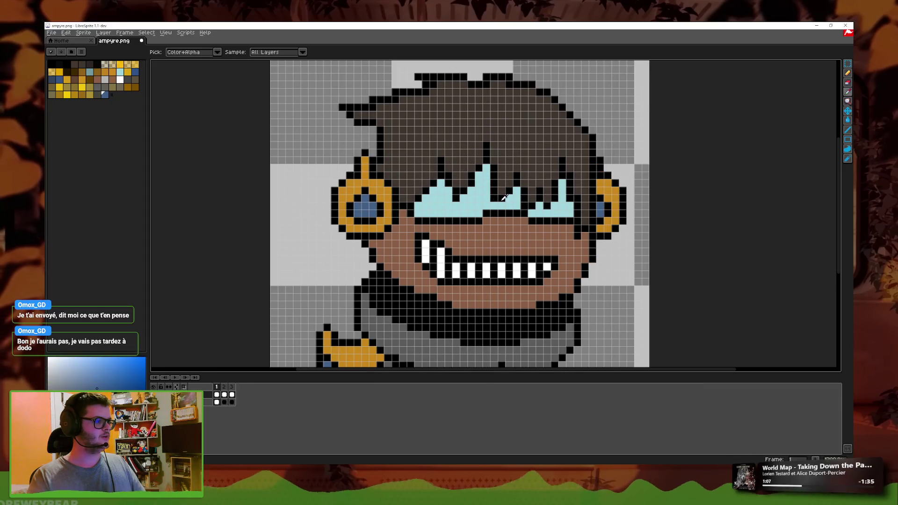
left_click(508, 183, "alt")
key("Right")
left_click(471, 191)
left_click(546, 192)
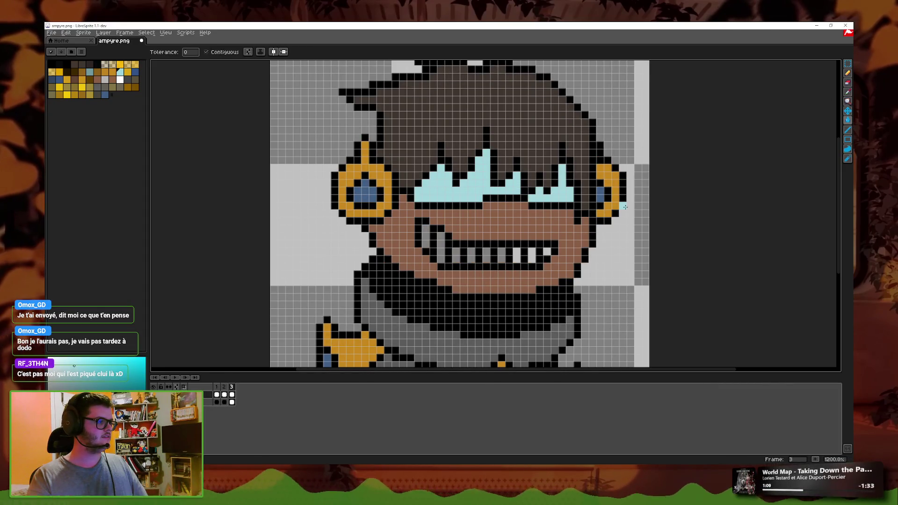
scroll(639, 211, "down", 4)
scroll(574, 242, "up", 2)
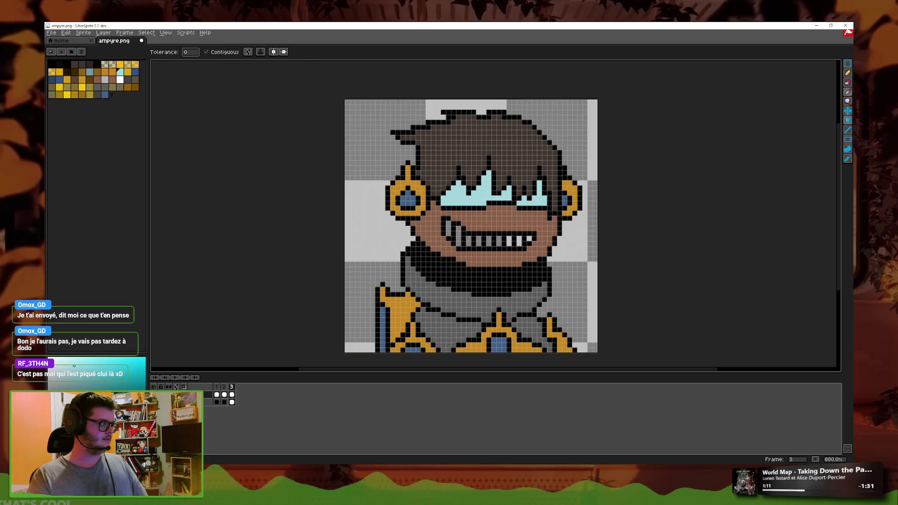
Step: Pick white from the coloured frame's teeth and fill the teeth and the column beside them white
key("i")
key("Right")
scroll(537, 264, "up", 2)
left_click(537, 263)
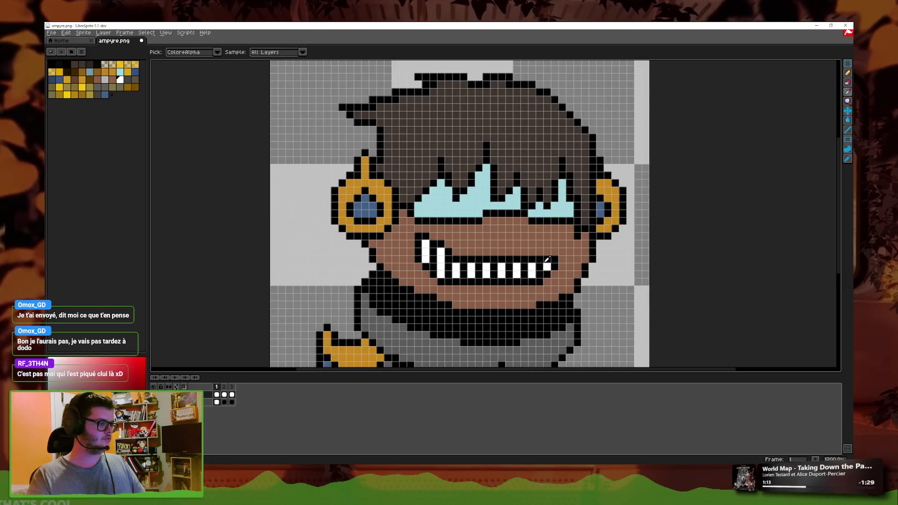
key("g")
key("Left")
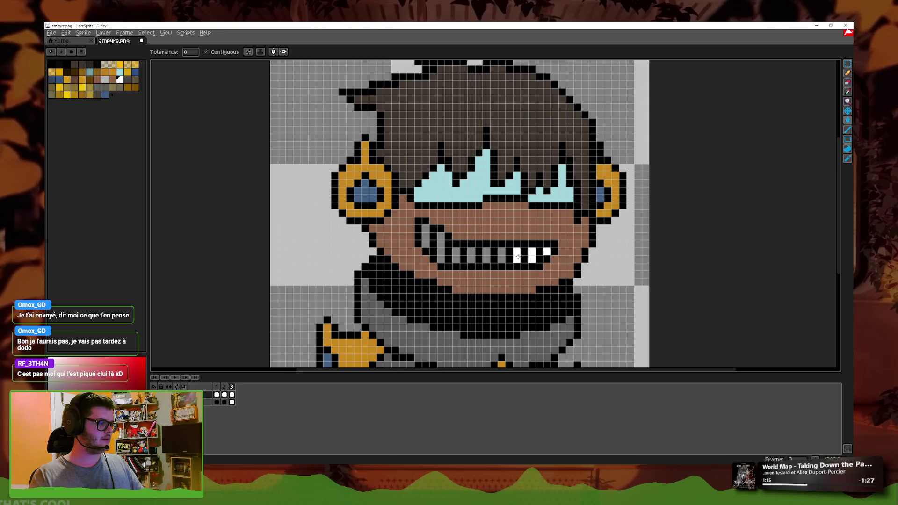
left_click(448, 257)
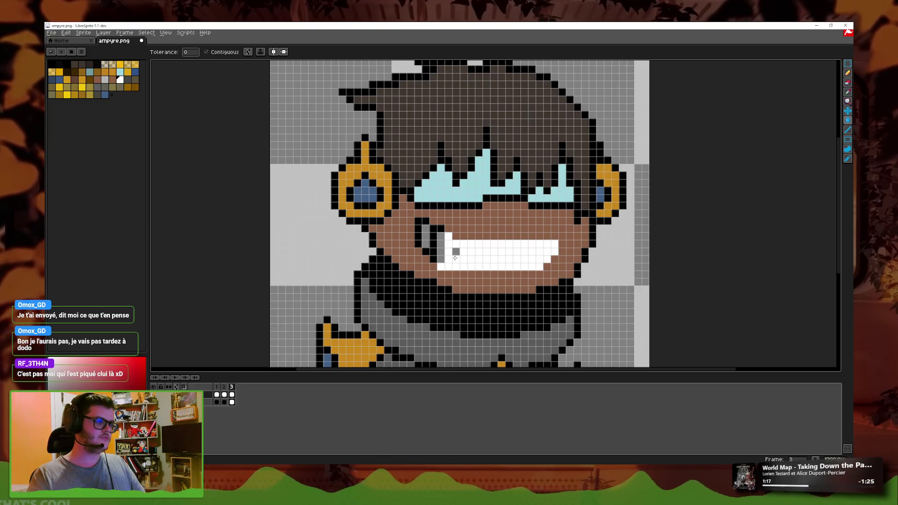
key("ctrl+z")
left_click(451, 256)
left_click(440, 244)
Step: Save the sprite, declining the PNG layers warning
key("minus")
key("minus")
key("minus")
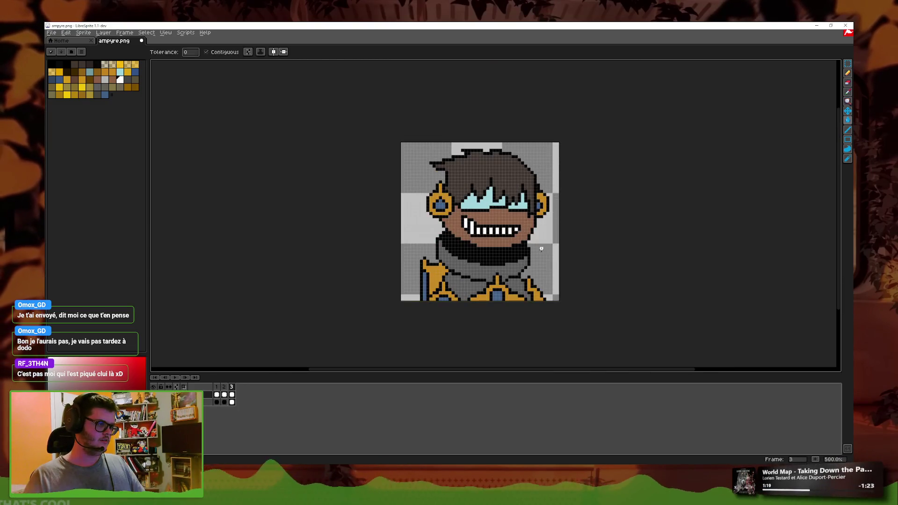
key("ctrl+s")
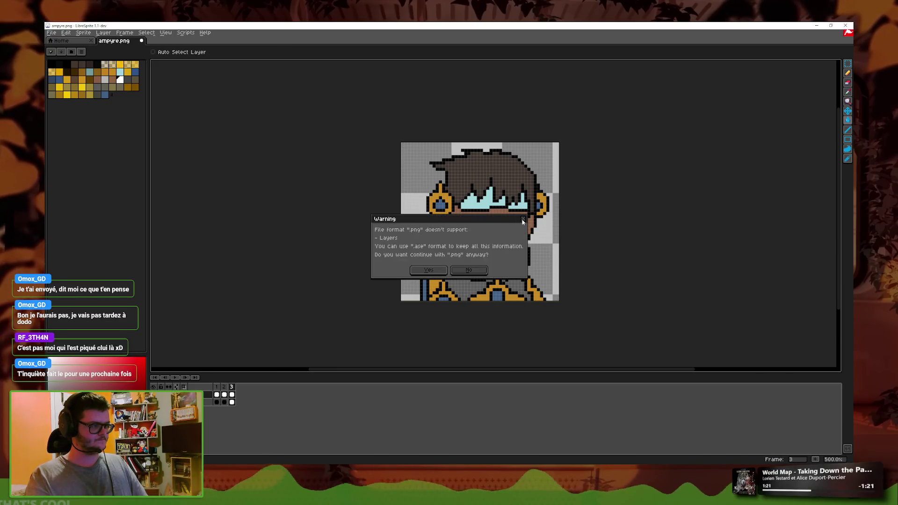
left_click(523, 219)
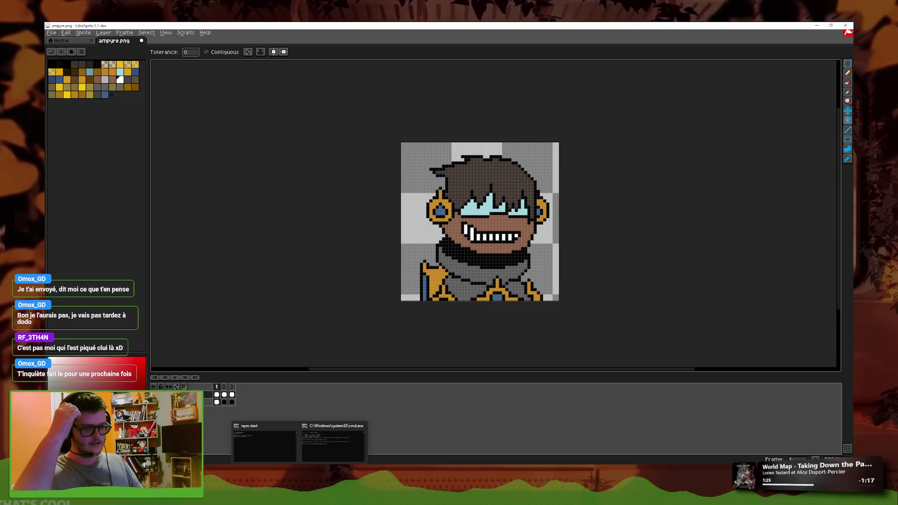
Step: Launch Godot from the Steam library and open the Twitch Cielesis TCG project
left_click(336, 435)
left_click(359, 165)
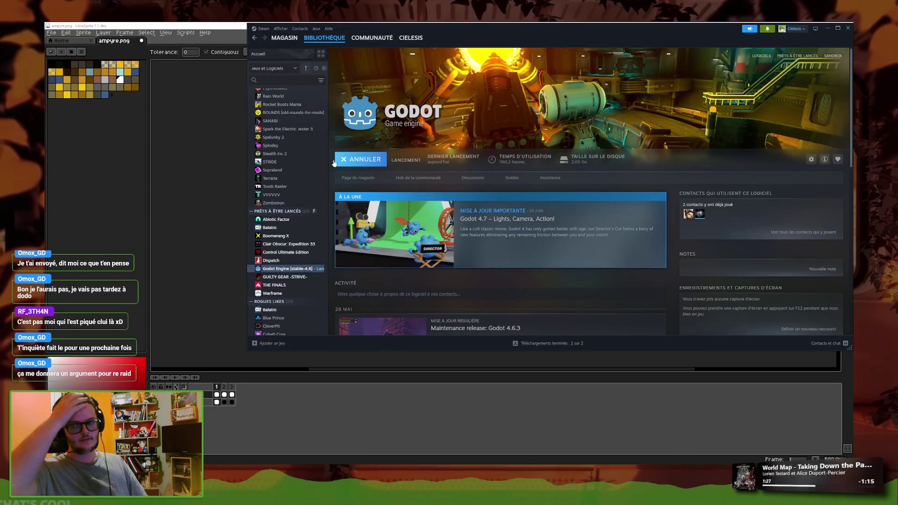
left_click(232, 24)
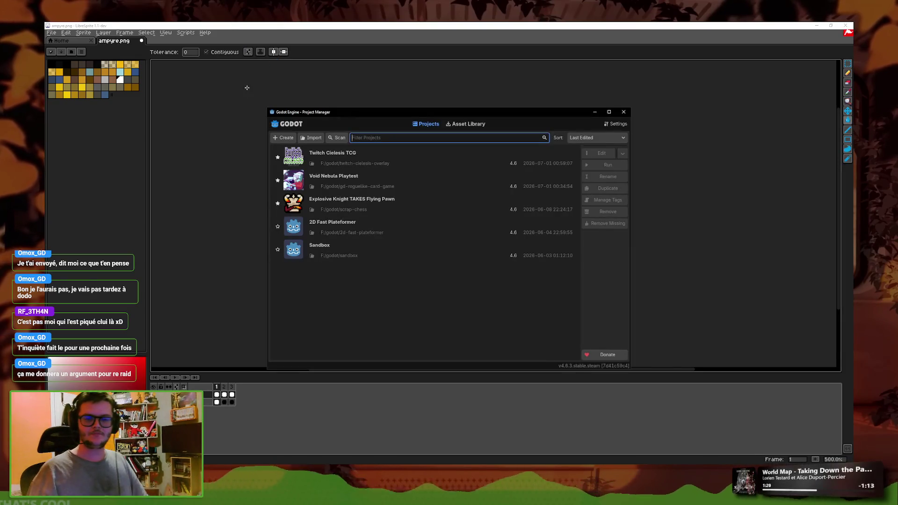
double_click(417, 156)
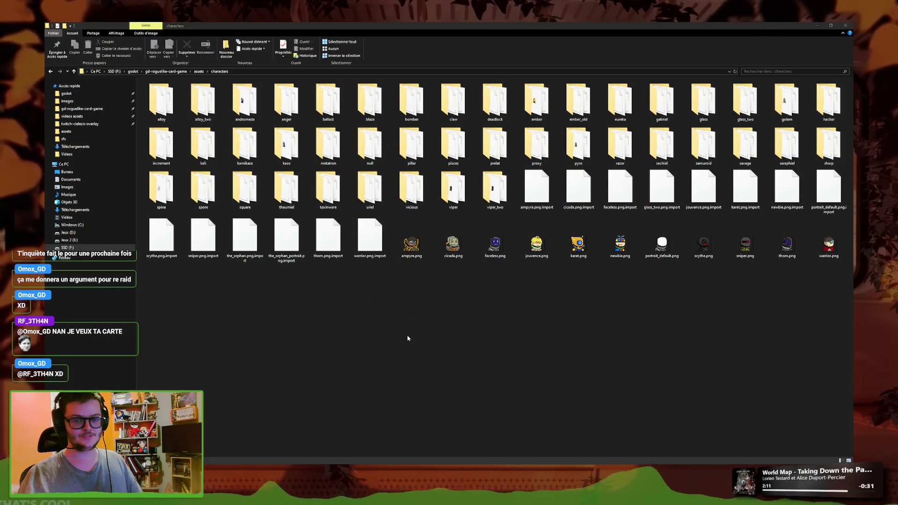
Step: Bring the Twitch Cielesis TCG Godot editor in front of the characters folder window
left_click(368, 430)
mouse_move(315, 460)
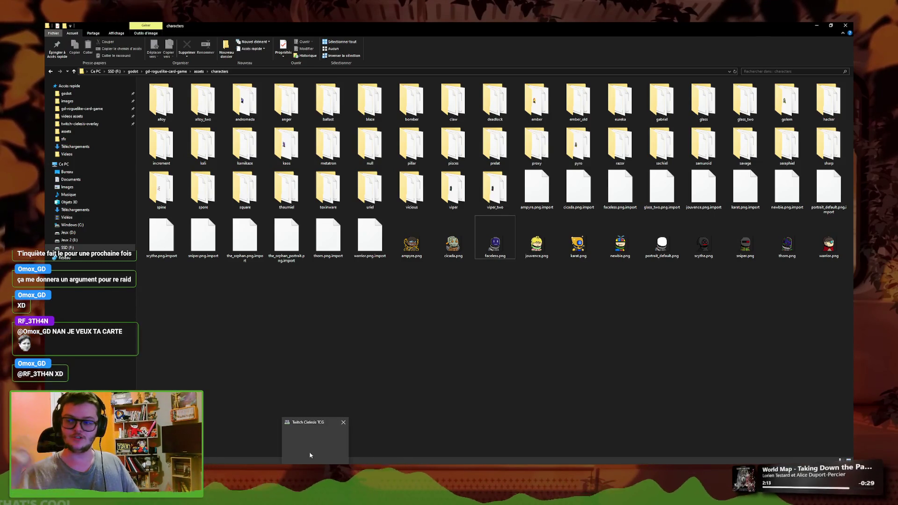
left_click(309, 426)
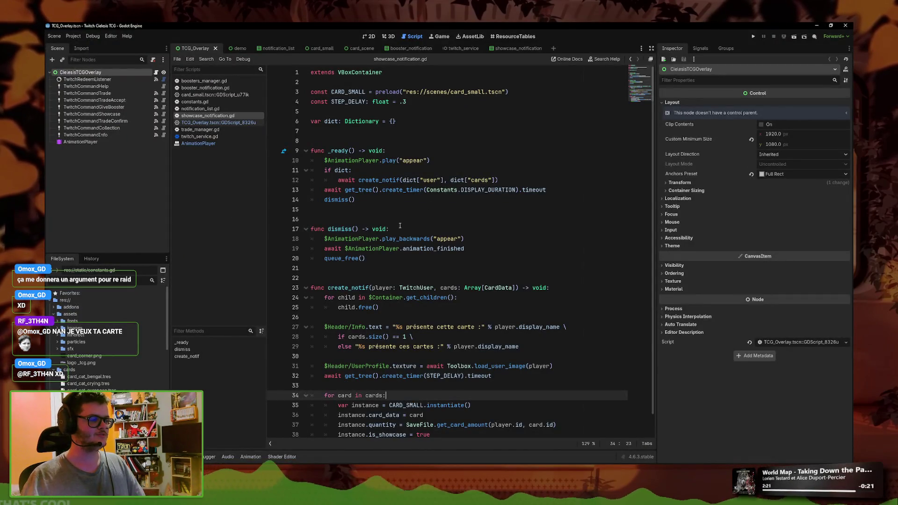
Step: Delete the blank lines after dismiss() and above func _ready, then show the ResourceTables card table
left_click(449, 210)
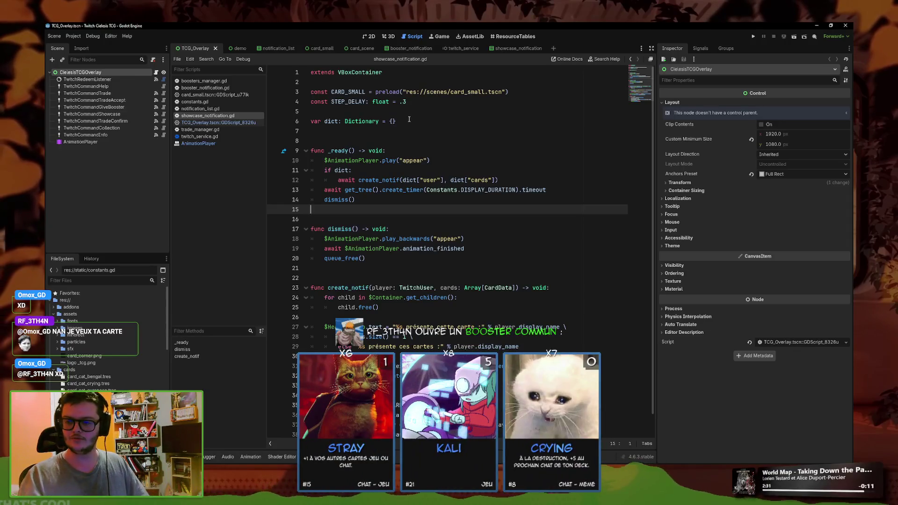
left_click(407, 150)
left_click(407, 181)
left_click(440, 211)
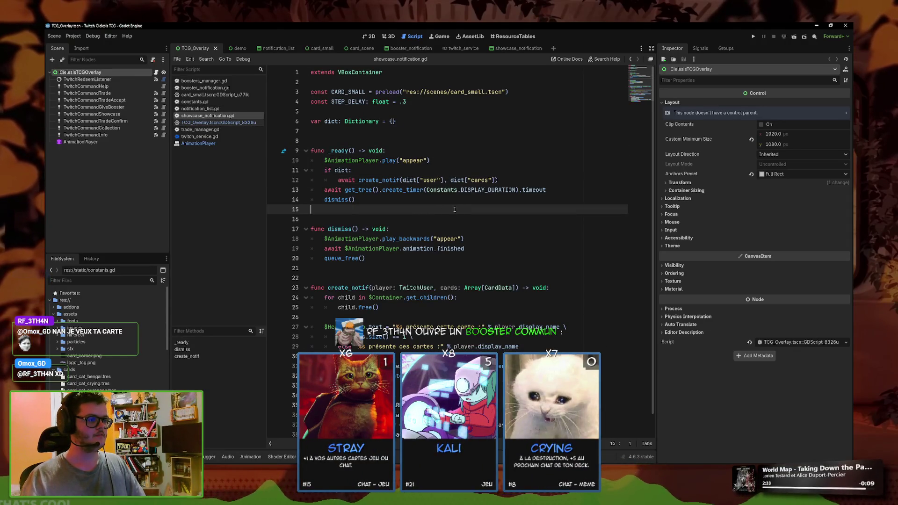
key("BackSpace")
left_click(320, 130)
key("BackSpace")
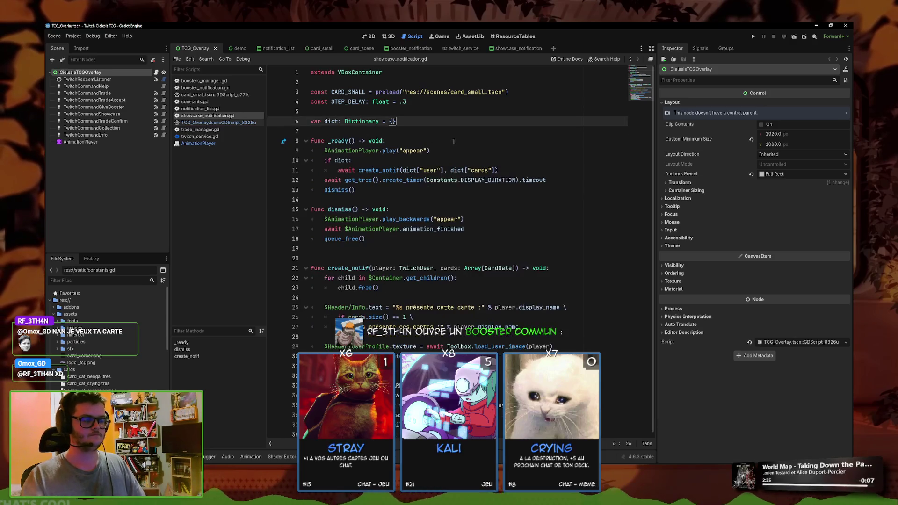
key("Down")
key("Down")
key("Down")
key("End")
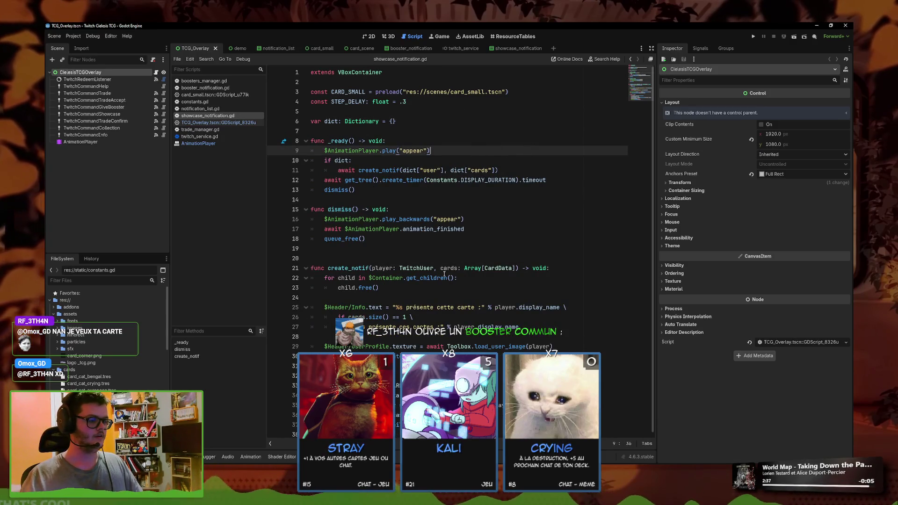
left_click(514, 36)
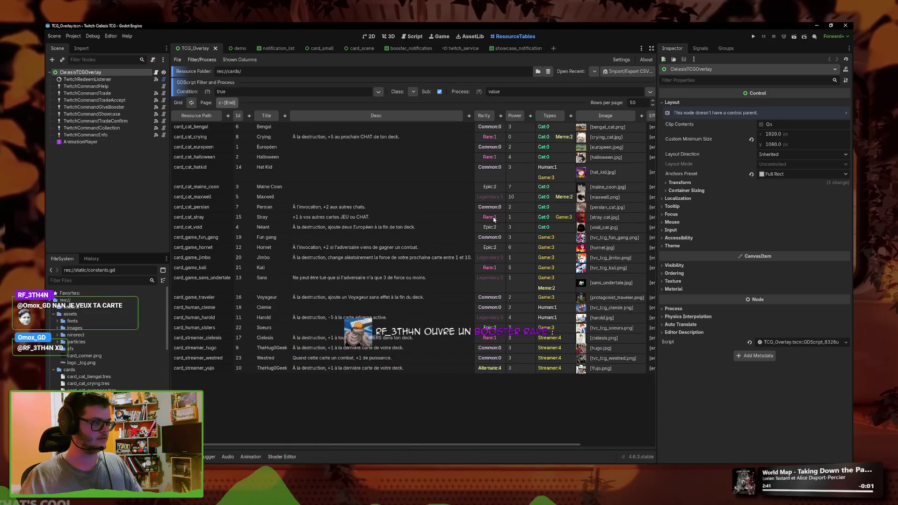
Step: Filter the FileSystem for 'stra' and duplicate card_cat_stray.tres
left_click(494, 219)
left_click(78, 281)
type("str")
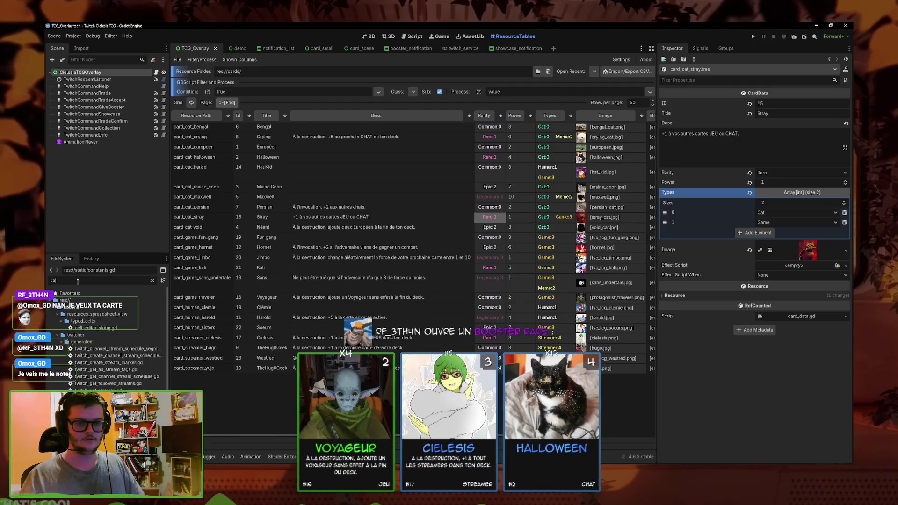
type("a")
left_click(88, 335)
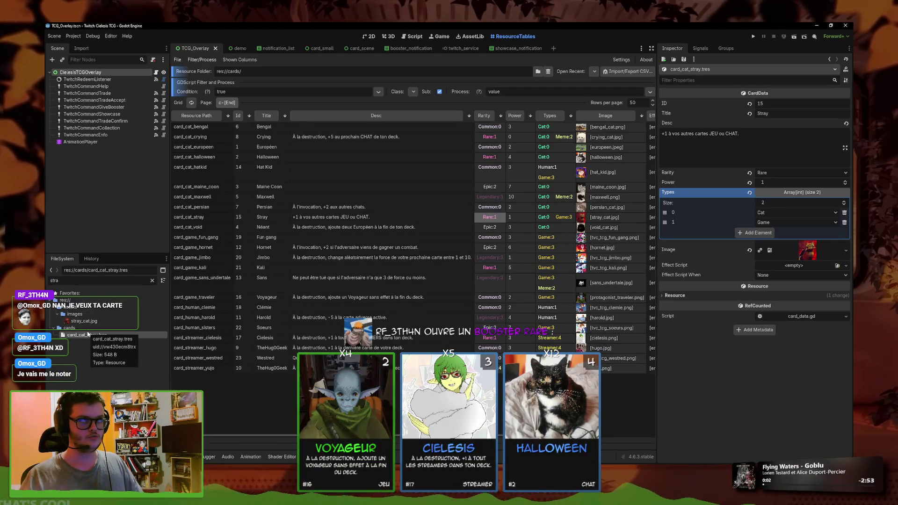
right_click(96, 336)
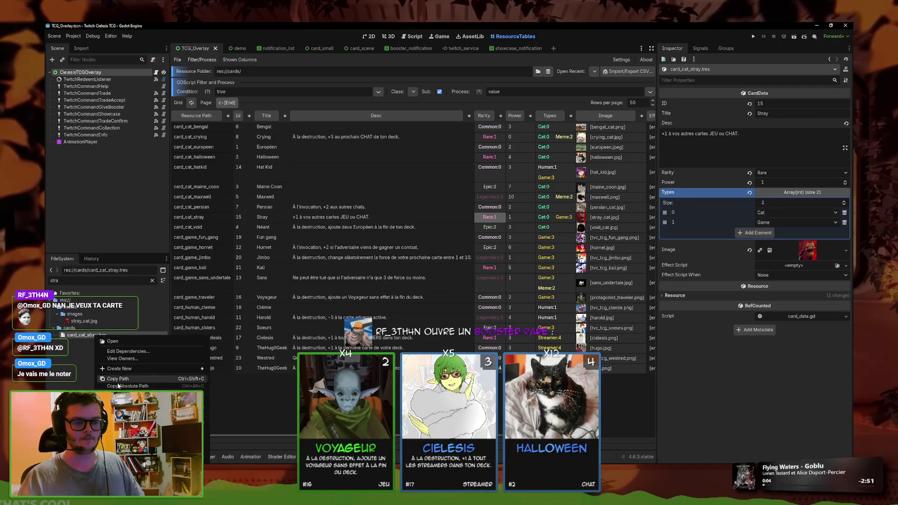
left_click(117, 409)
Step: Name the duplicate card_streamer_omox.tres and open it for editing via the 'omox' filter
left_click(405, 245)
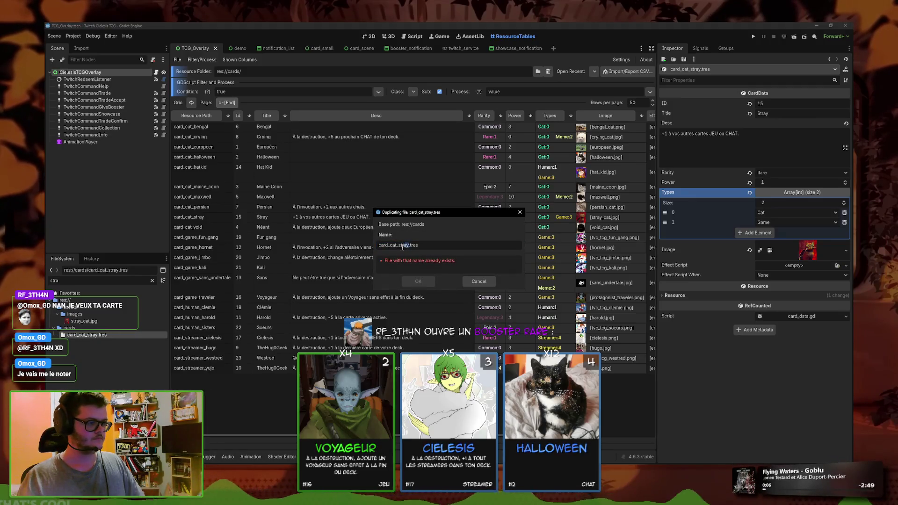
double_click(405, 245)
type("streamer_")
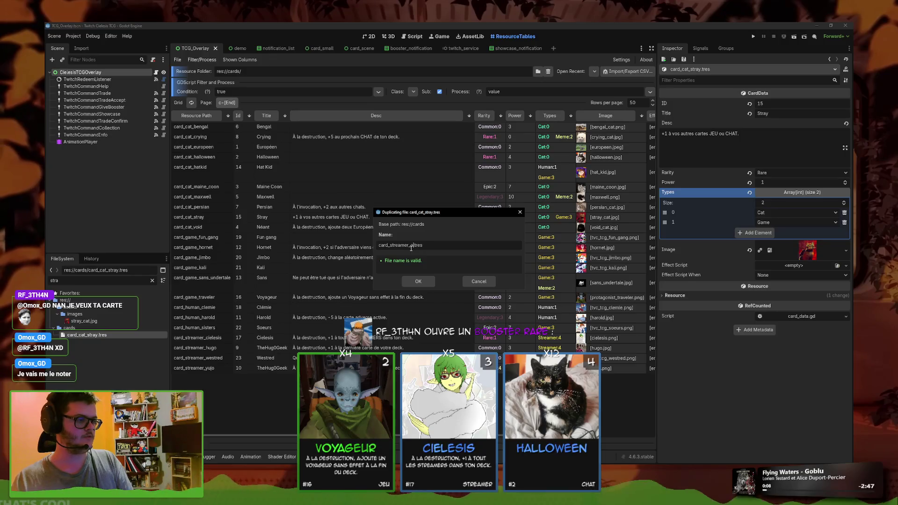
type("omox")
key("Return")
double_click(97, 279)
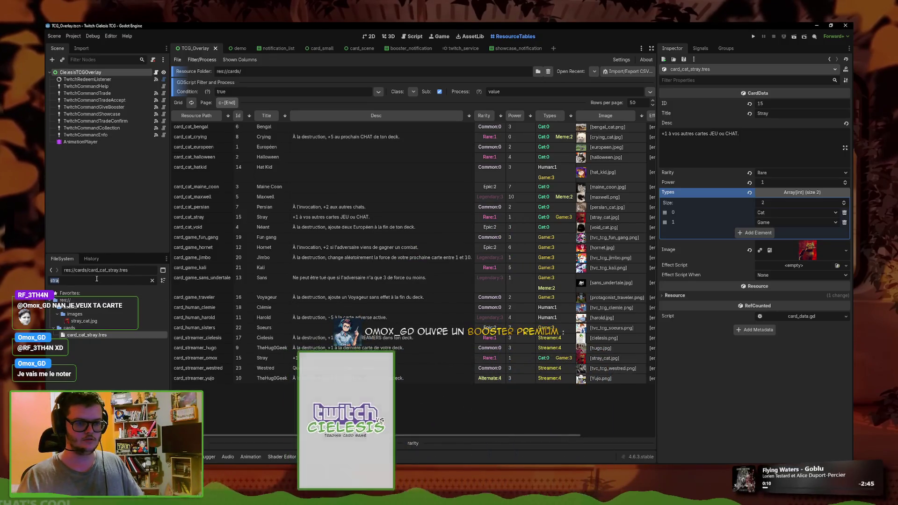
type("omox")
left_click(94, 336)
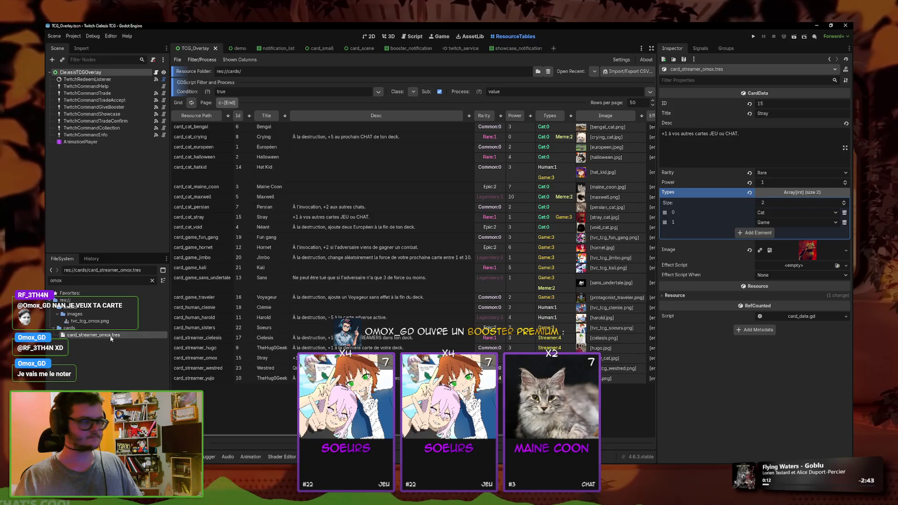
Step: Quick-load tvc_tcg_omox as the card's Image
left_click(846, 250)
left_click(791, 396)
type("o")
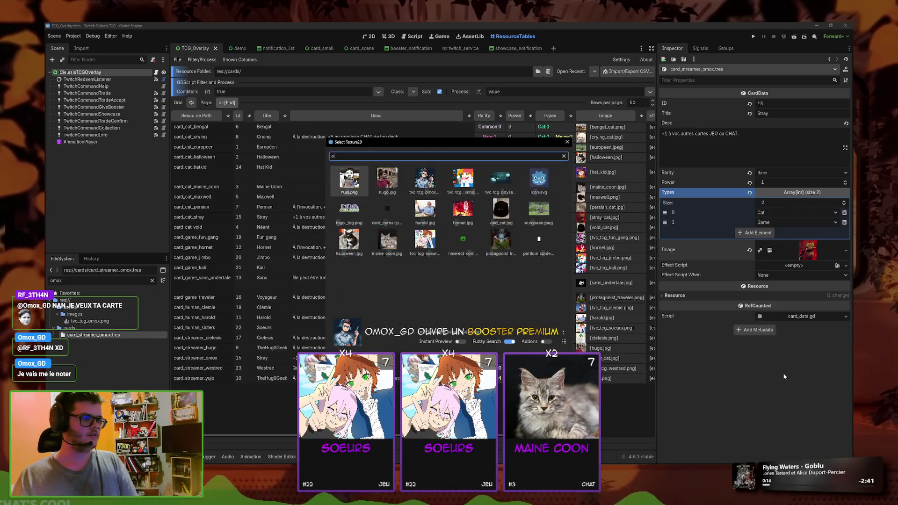
type("mox")
key("Return")
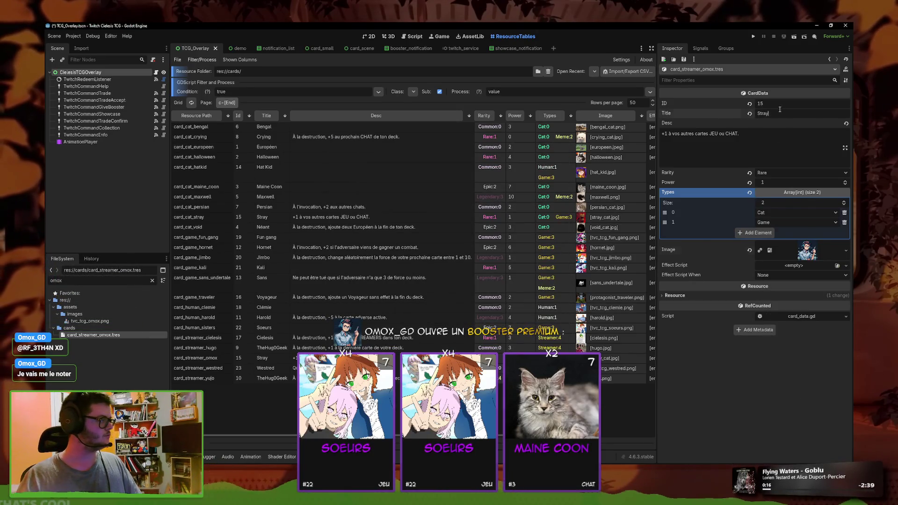
Step: Set the card's Title to Omox and ID to 24, keeping rarity Rare
left_click_drag(780, 112, 715, 114)
type("Omox")
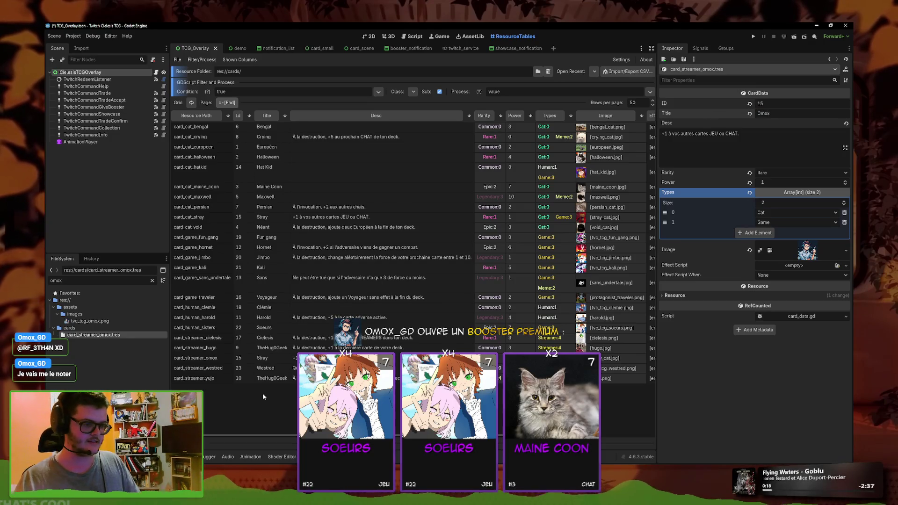
left_click(786, 103)
type("24")
left_click(774, 173)
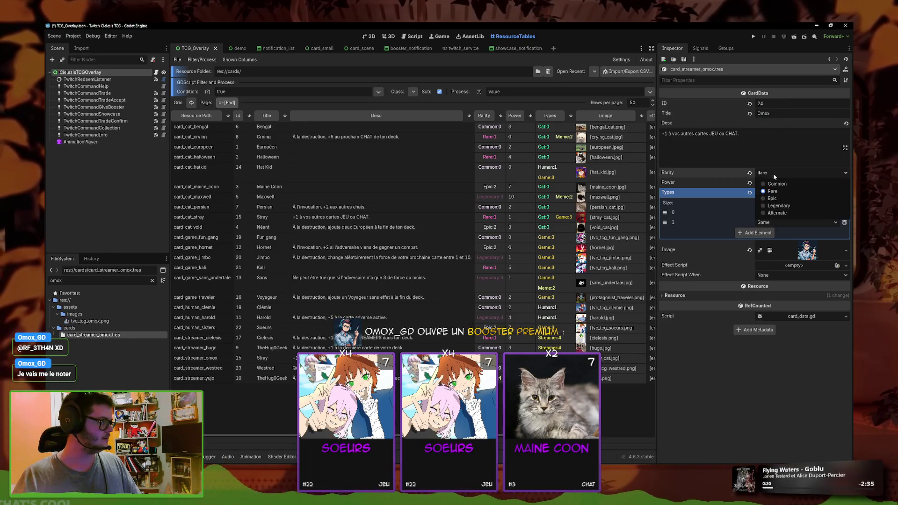
left_click(780, 164)
Step: Replace Omox's description with '+' and open the Persian card's description text
key("ctrl+a")
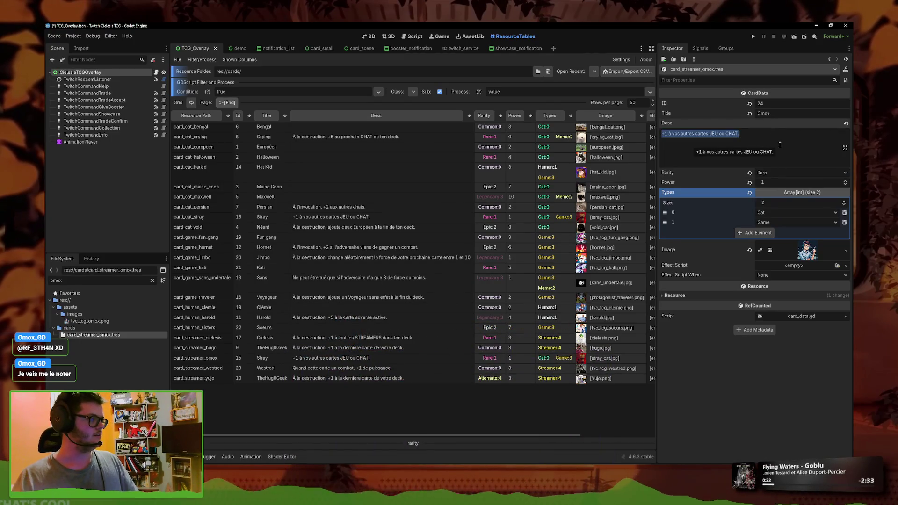
type("+")
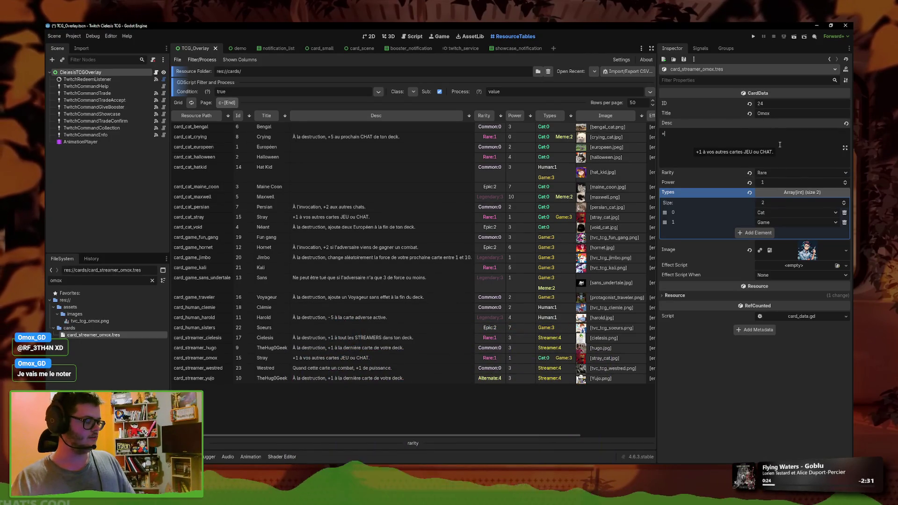
left_click(293, 207)
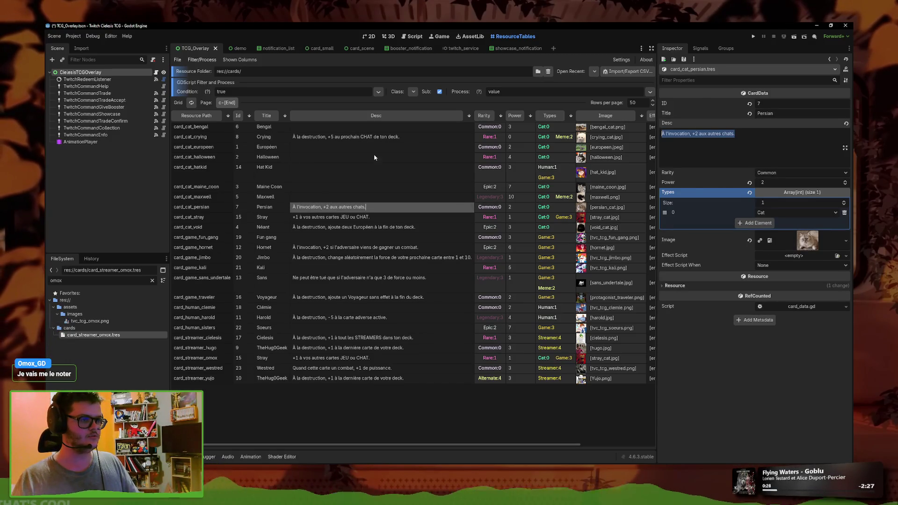
left_click(767, 146)
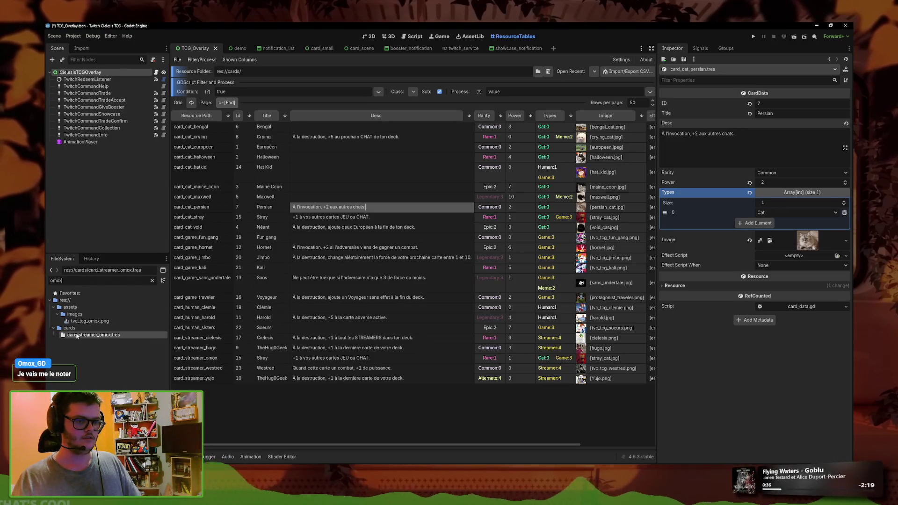
Step: Set Omox's description to 'À l'invocation, +2 aux autres STREAMER.' and save
left_click(79, 335)
left_click(743, 144)
type("À l'invocation, +2 aux autres chats.")
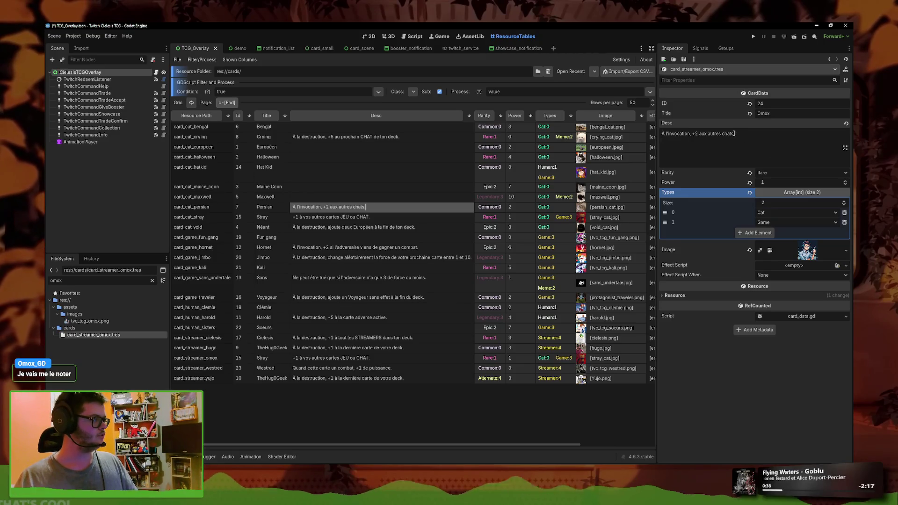
key("BackSpace")
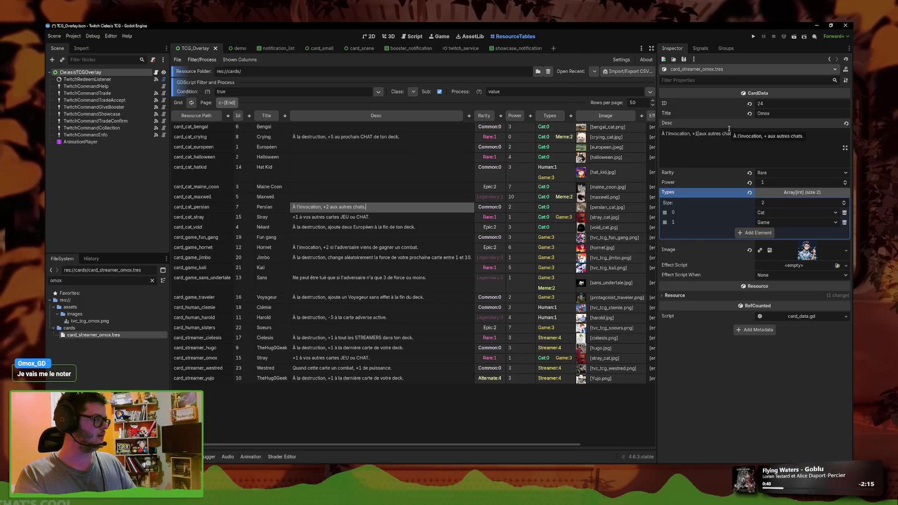
key("shift+End")
type("2 aux autres STREA")
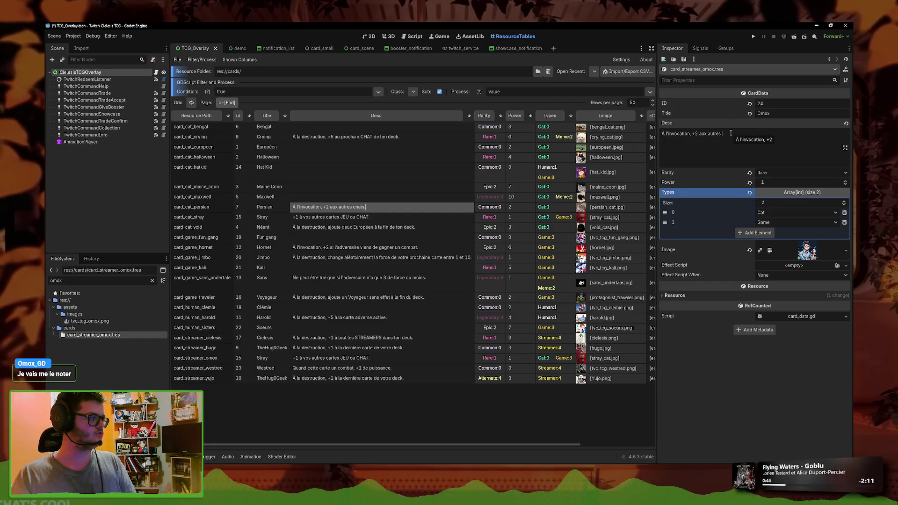
type("MER")
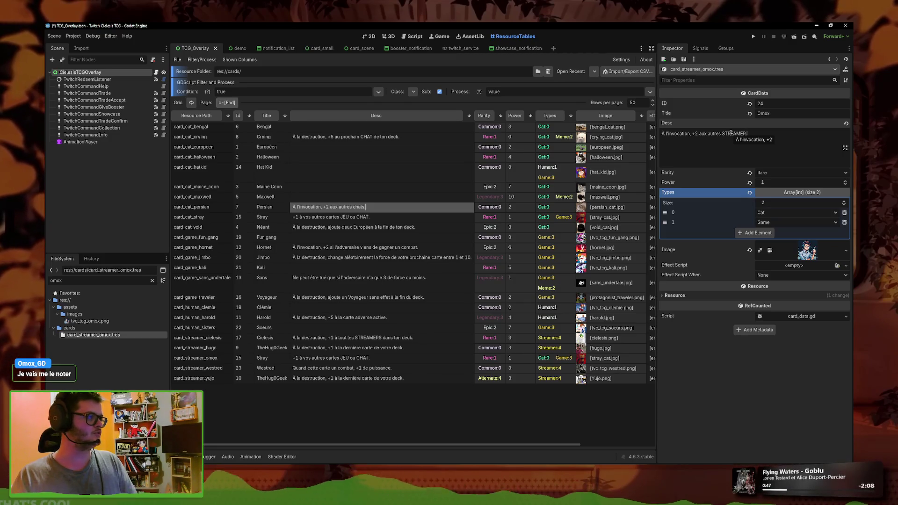
key("ctrl+s")
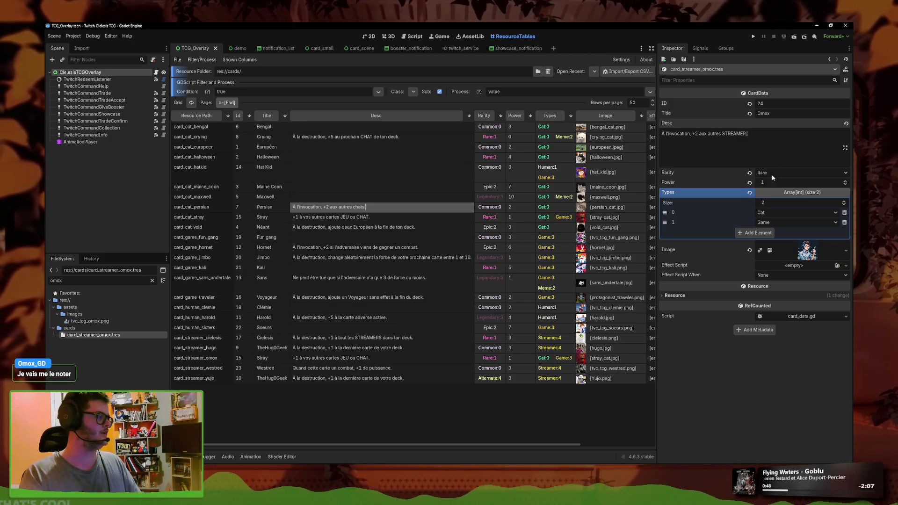
Step: Replace the card's types with a single Streamer type and save
left_click(844, 212)
left_click(844, 213)
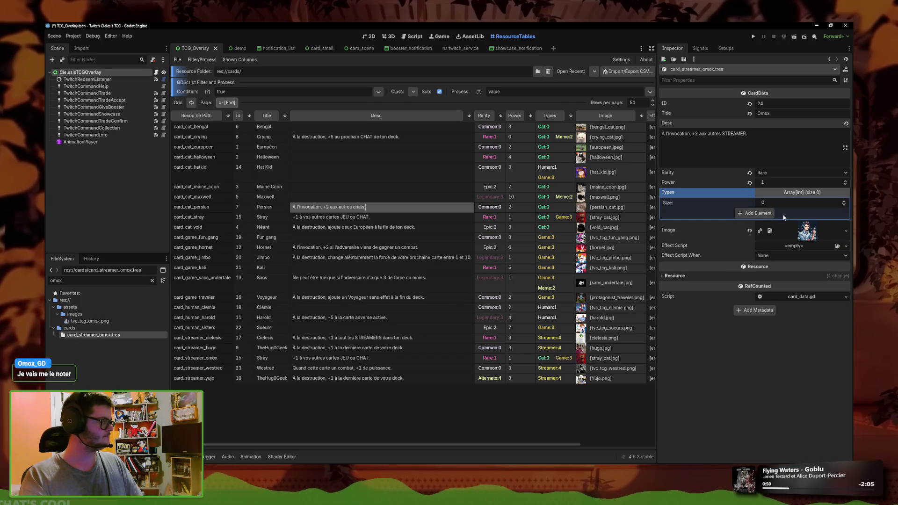
left_click(755, 213)
left_click(805, 212)
left_click(791, 254)
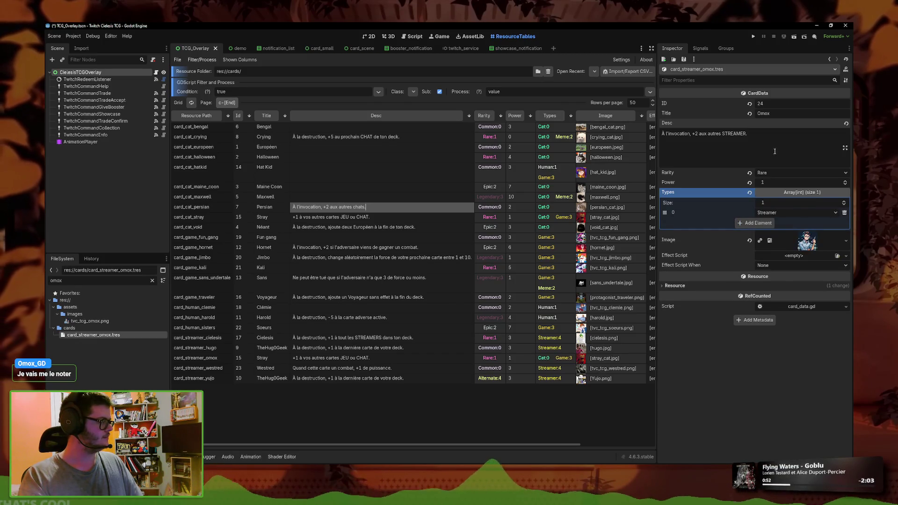
key("ctrl+s")
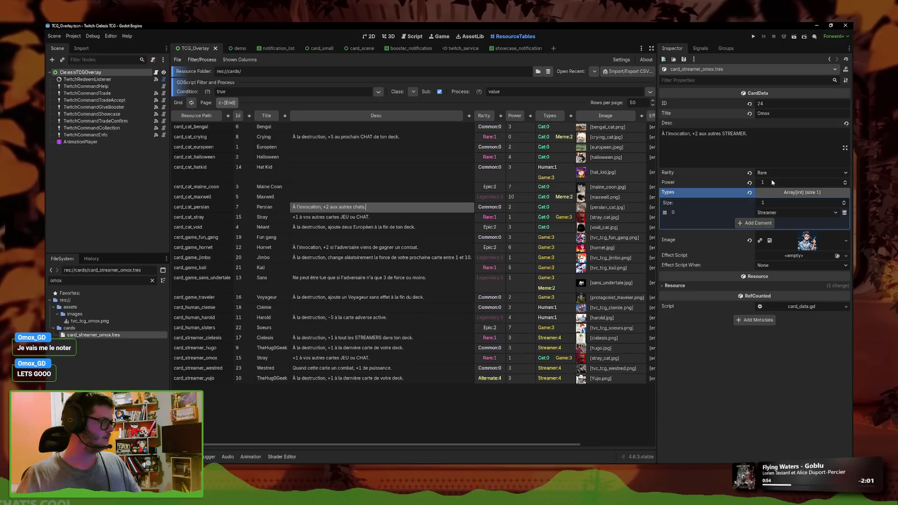
Step: Raise the card's Power to 4
left_click(845, 181)
left_click(845, 181)
left_click(776, 156)
key("ctrl+s")
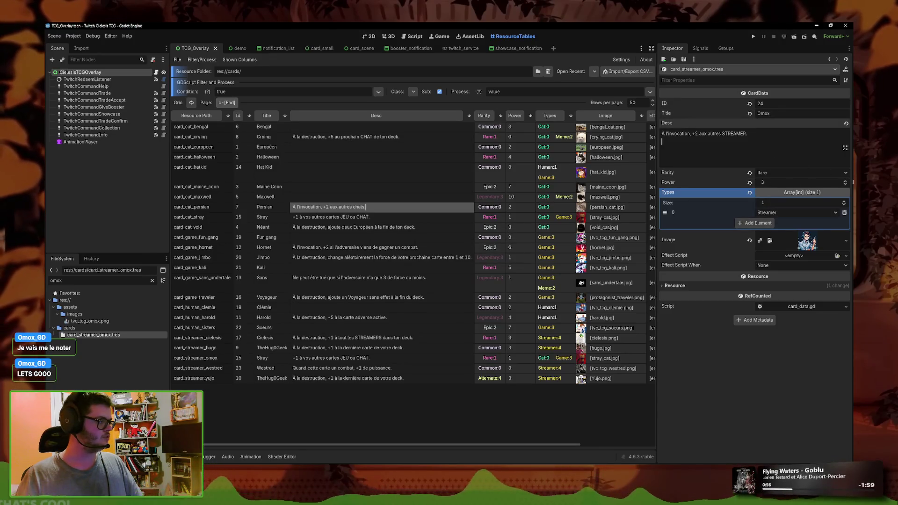
left_click(846, 181)
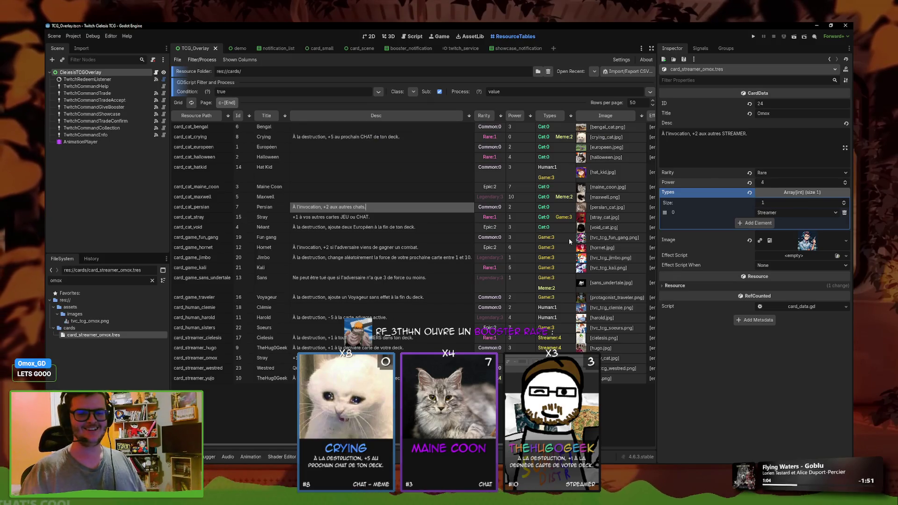
left_click(747, 139)
key("ctrl+s")
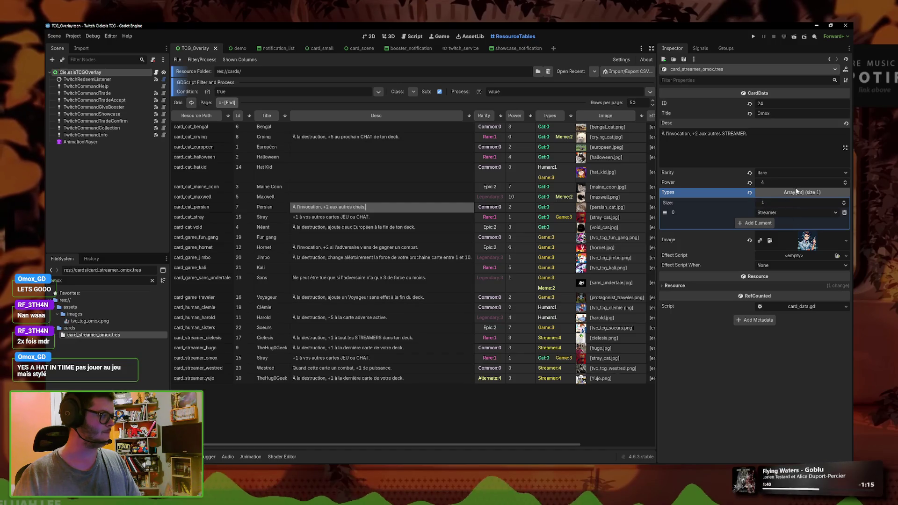
left_click(737, 154)
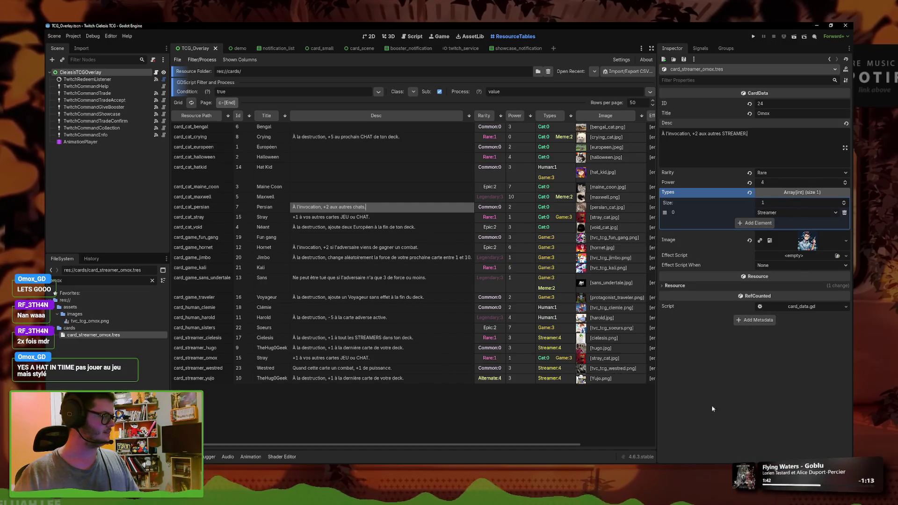
type(".")
Step: Duplicate card_streamer_omox.tres as card_streamer_odysee.tres
right_click(90, 336)
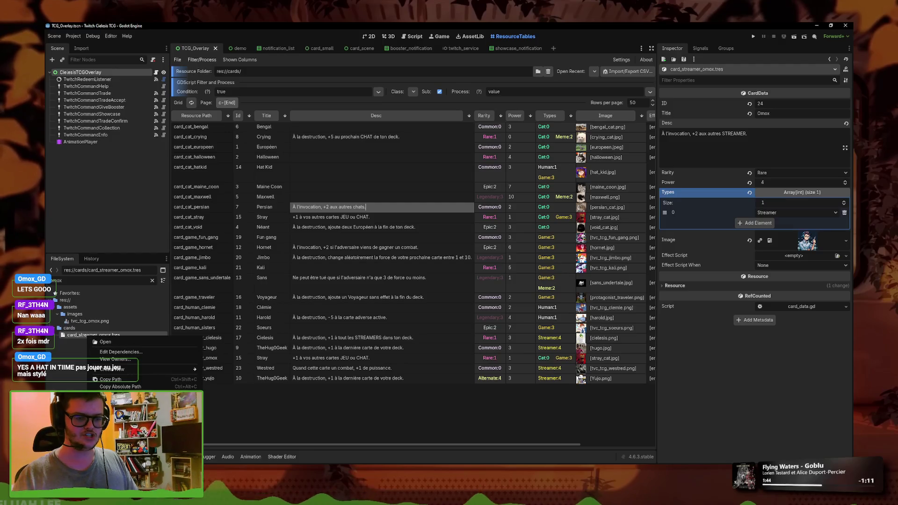
left_click(115, 416)
left_click_drag(422, 243, 410, 244)
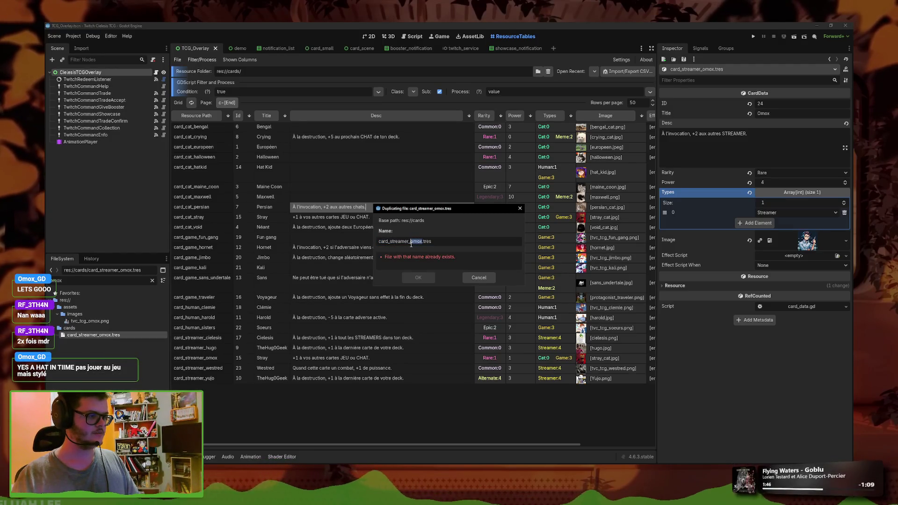
type("odysee")
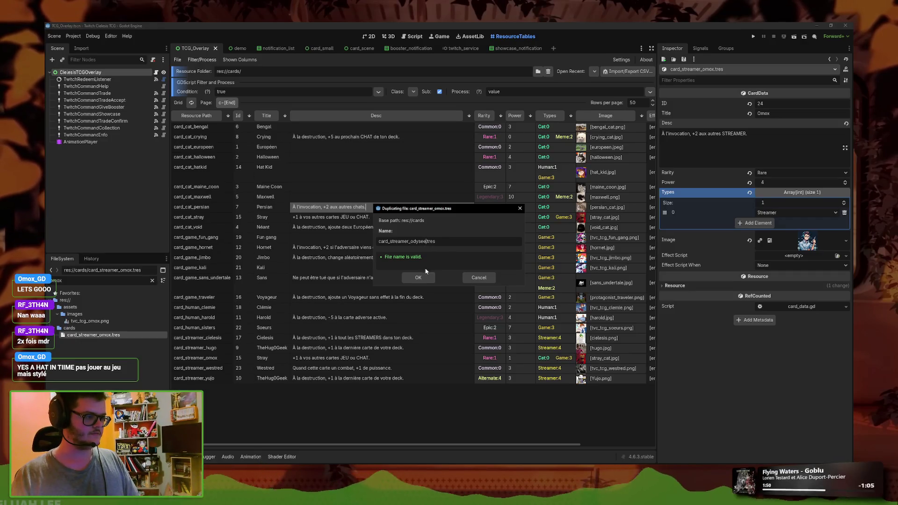
left_click(418, 277)
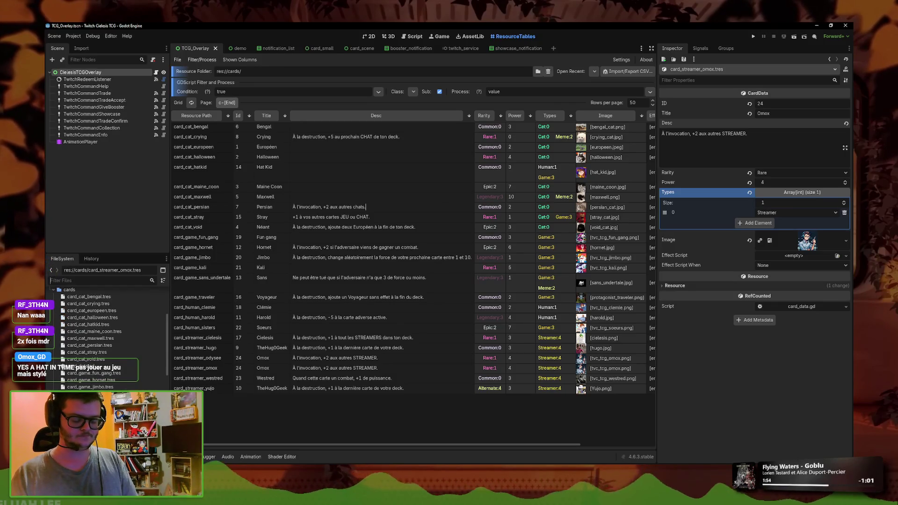
Step: Retitle the odysee card L'Odysée, save, then select card_streamer_hugo.tres
type("odys")
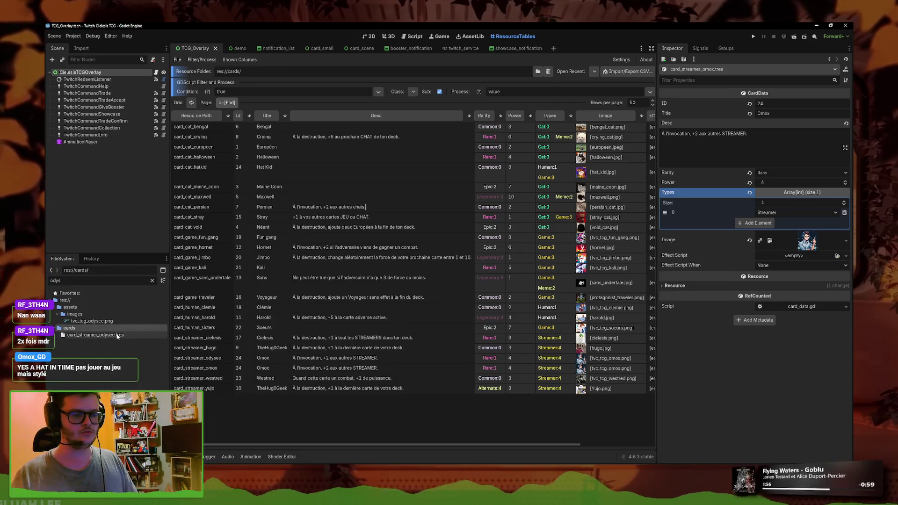
left_click(117, 336)
double_click(760, 114)
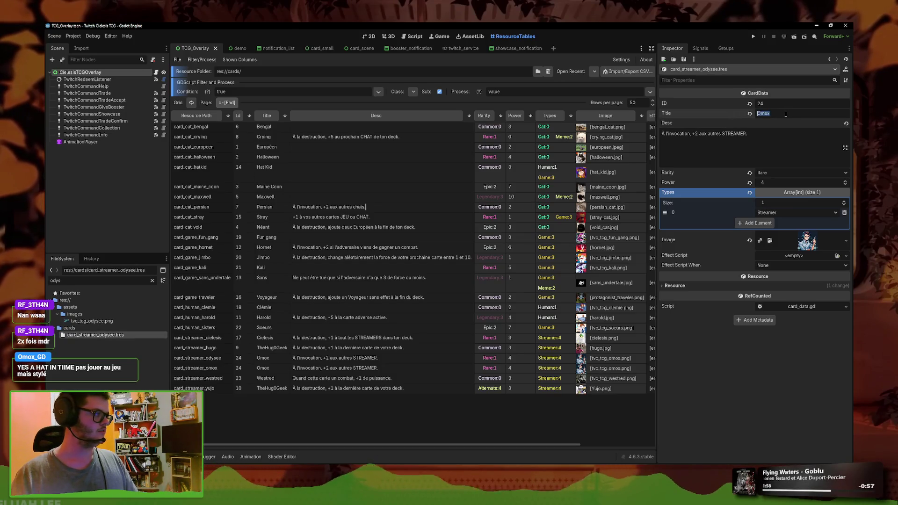
type("L'Odysée")
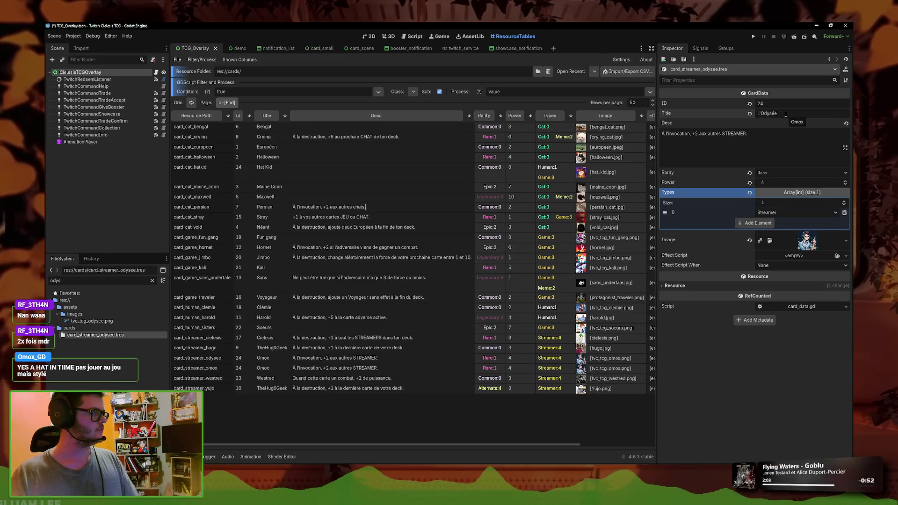
key("ctrl+s")
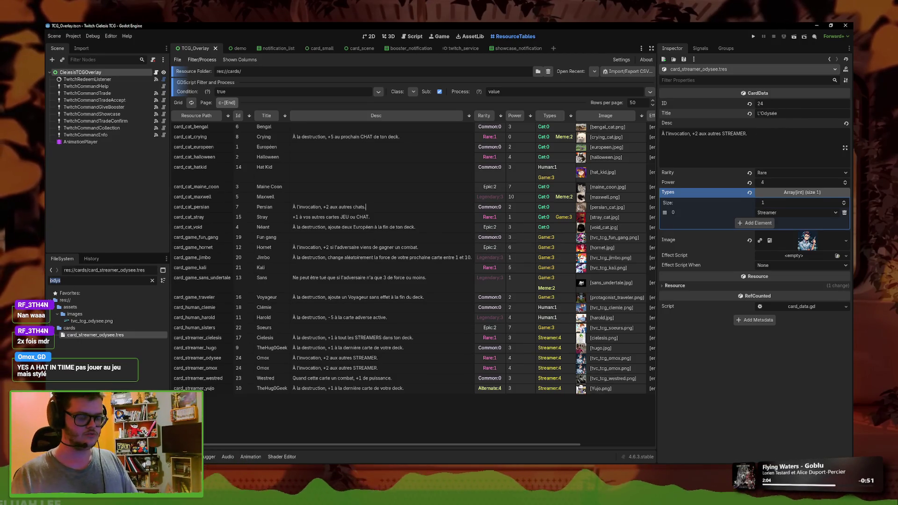
type("hugo")
left_click(105, 335)
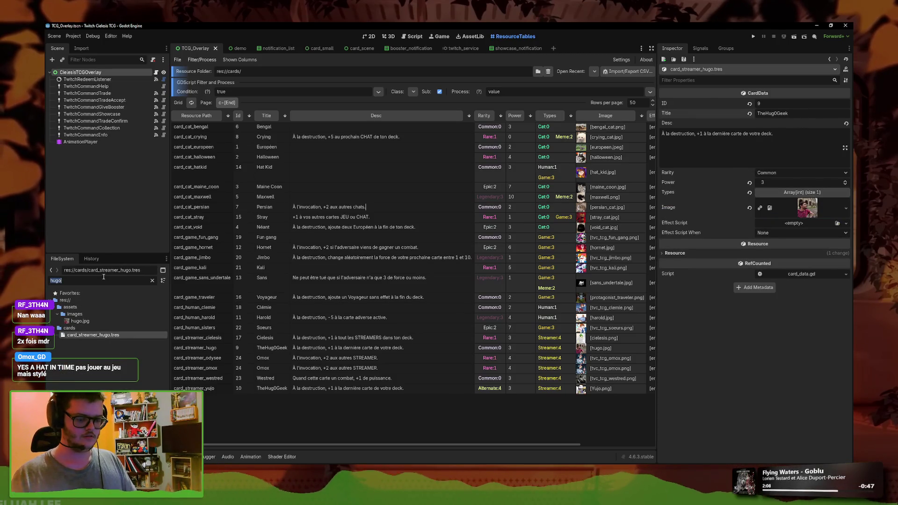
Step: Change card_streamer_yujo.tres's title from TheHug0Geek to Yujo and dismiss the new-row prompt
type("yuj")
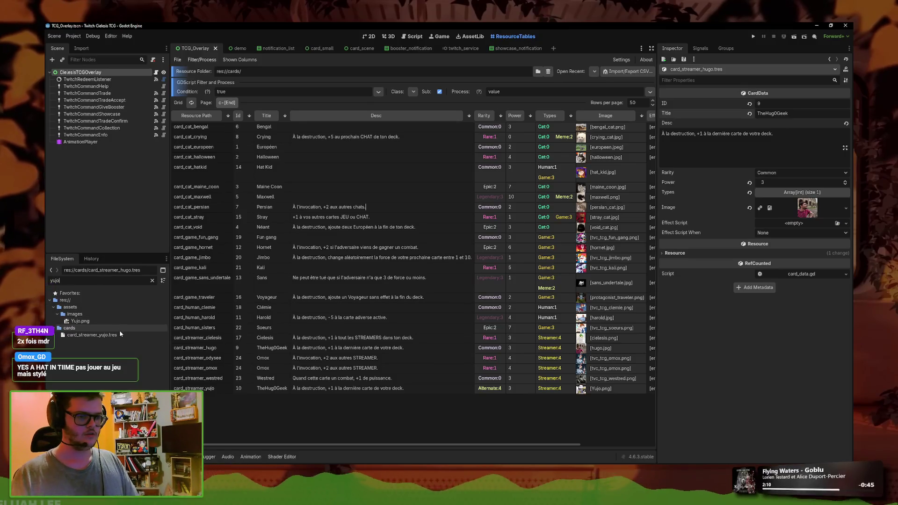
left_click(92, 334)
double_click(790, 112)
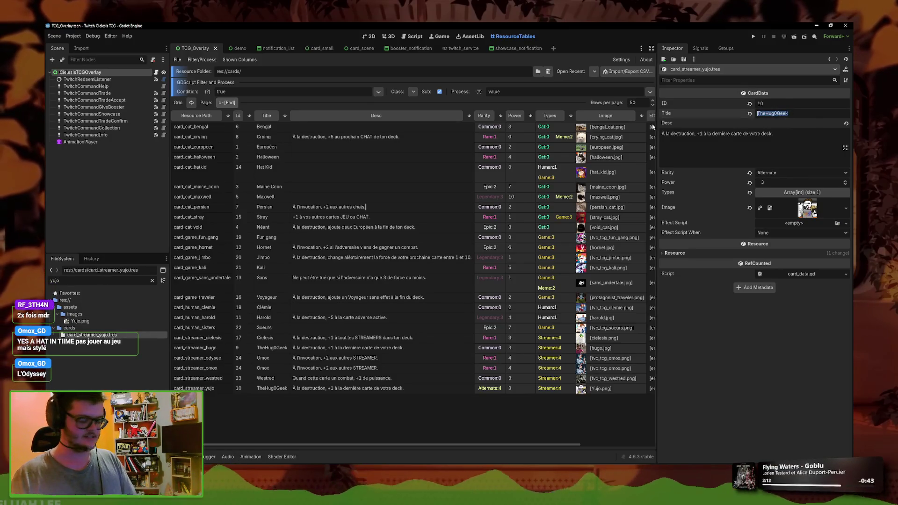
type("U")
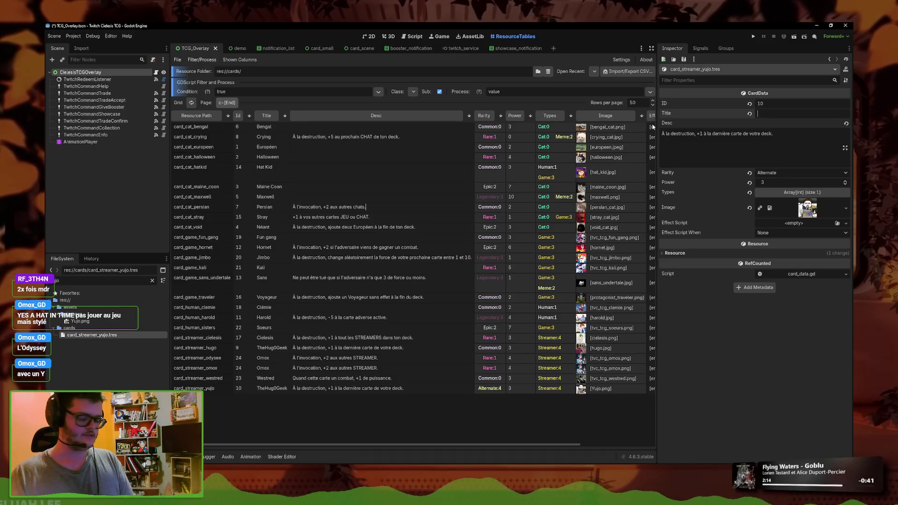
type("Yujo")
key("ctrl+d")
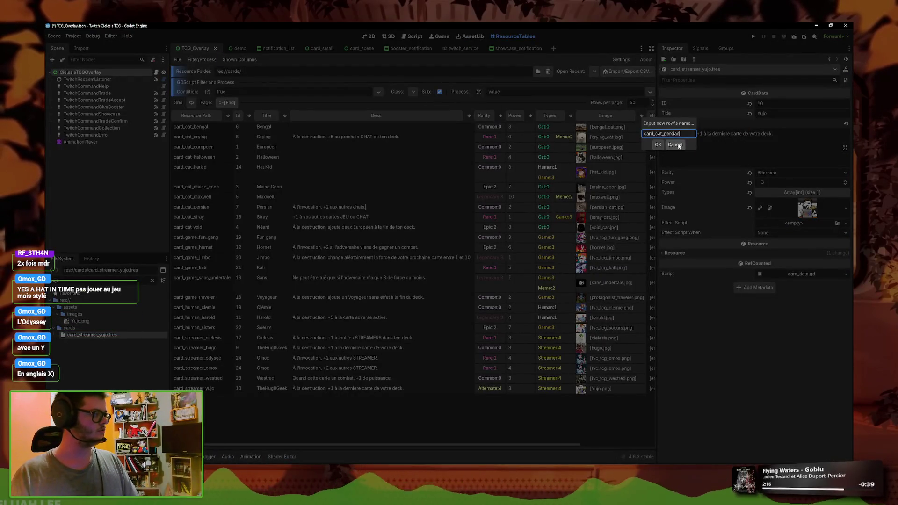
left_click(678, 145)
Step: Correct the odysee card's title from L'Odysée to L'Odyssey and save
type("ody")
double_click(95, 335)
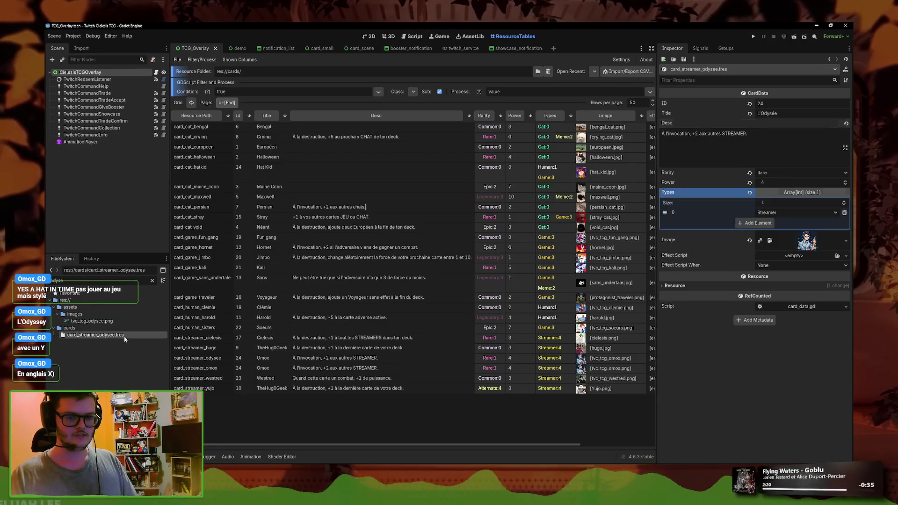
left_click(776, 115)
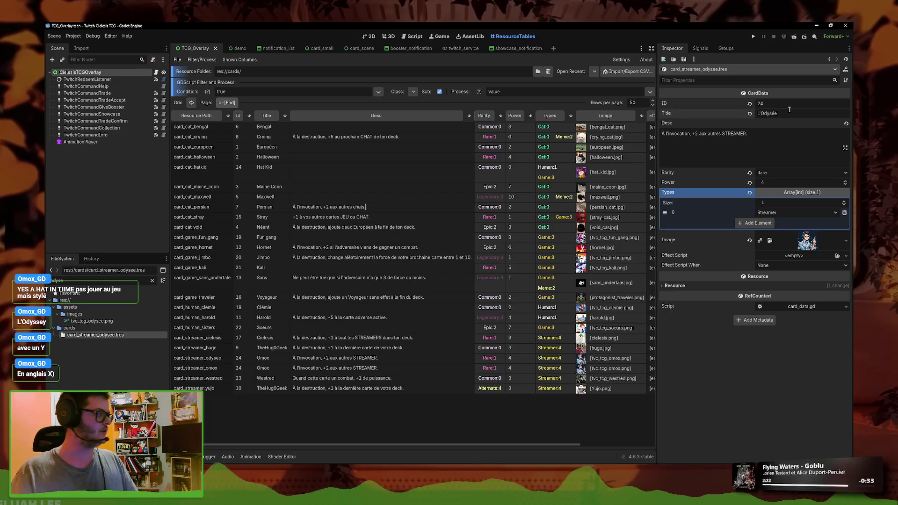
key("BackSpace")
key("BackSpace")
type("ey")
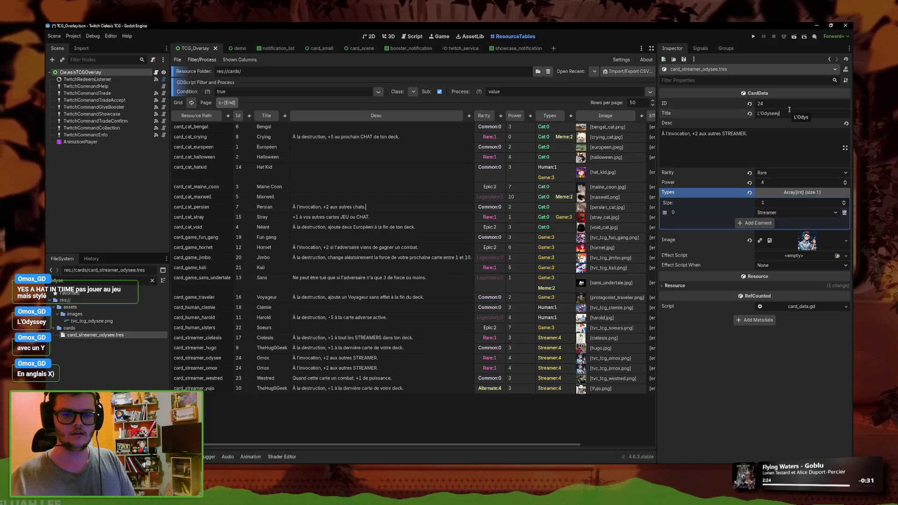
key("BackSpace")
type("y")
key("ctrl+s")
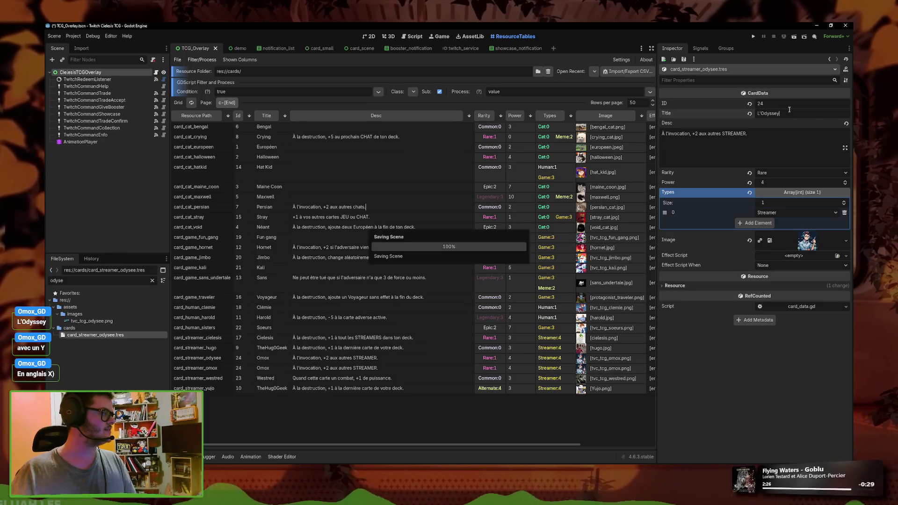
Step: Assign the odysee spaceship image to the card and set its rarity to Alternate
left_click(777, 135)
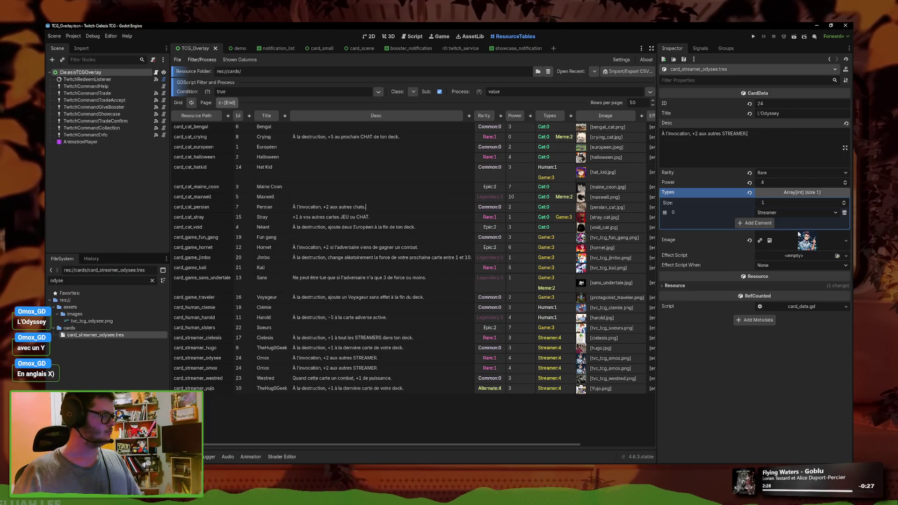
left_click(845, 242)
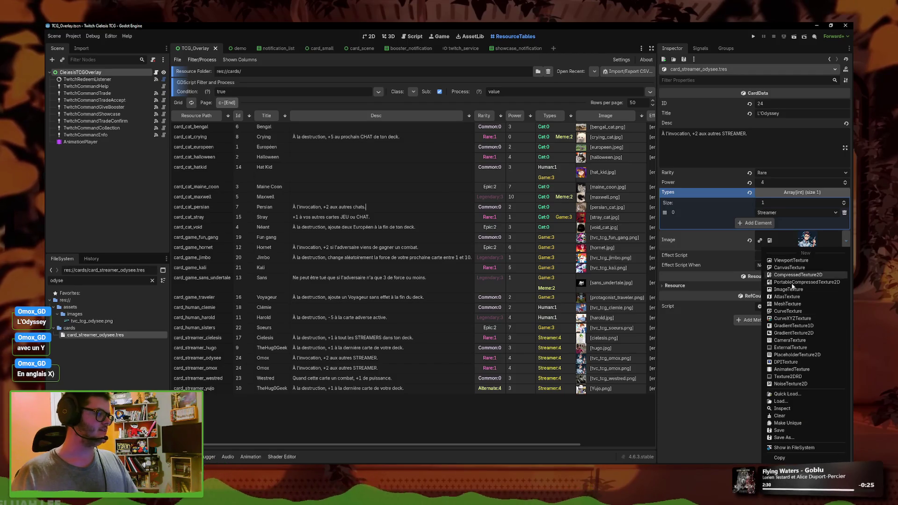
left_click(795, 395)
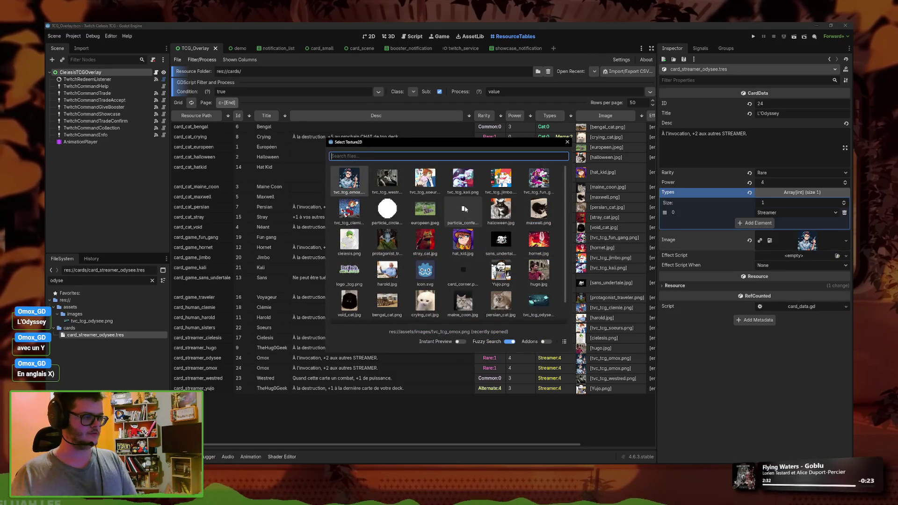
left_click(539, 302)
left_click(777, 173)
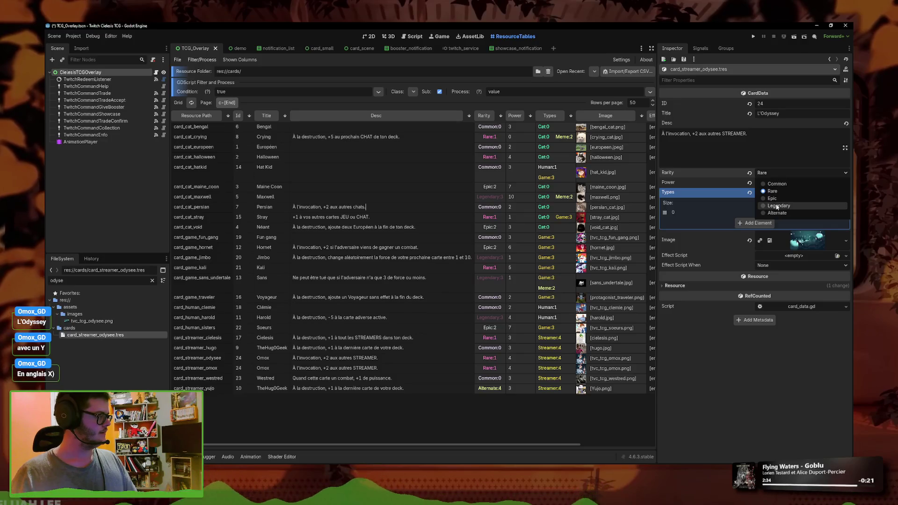
left_click(778, 215)
key("ctrl+s")
Step: Change the card's ID to 25 and save
left_click(776, 103)
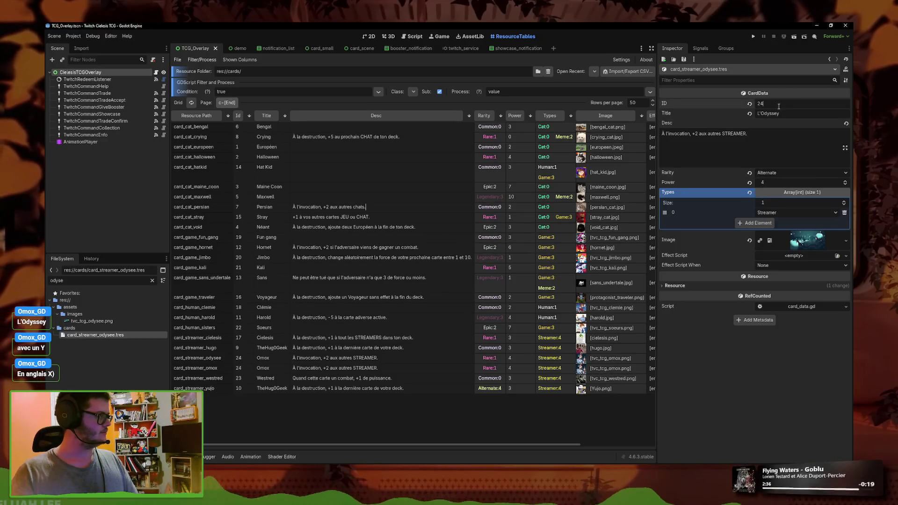
type("2")
key("Return")
key("ctrl+s")
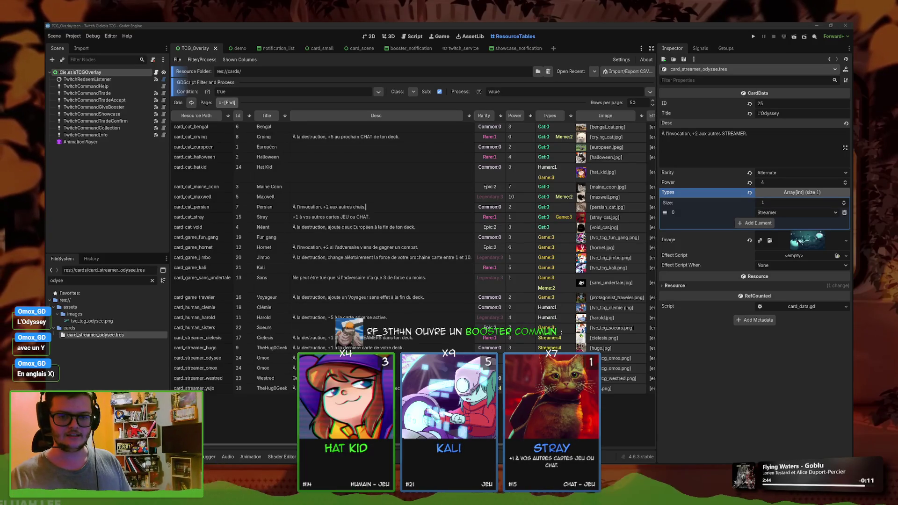
key("ctrl+s")
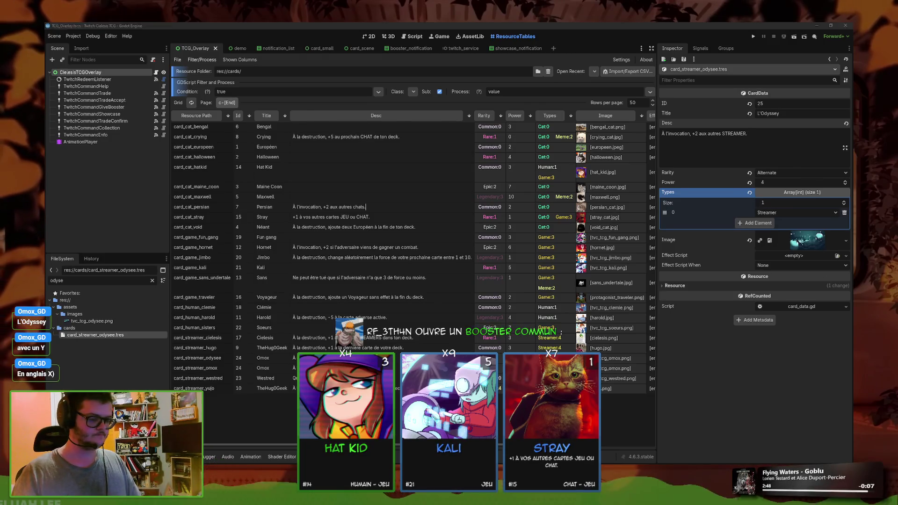
Step: Open tvc_tcg_odysee.png from the project's images folder in Snip & Sketch
key("alt+Tab")
left_click(67, 101)
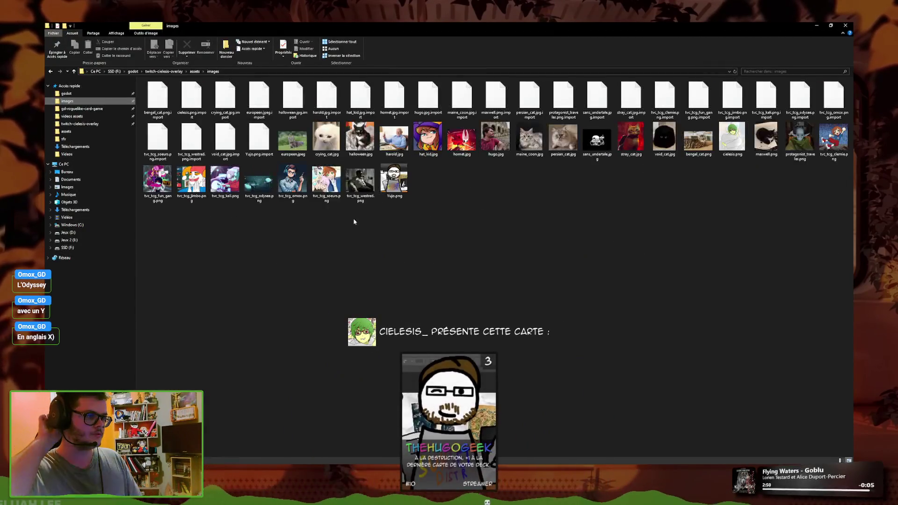
right_click(249, 178)
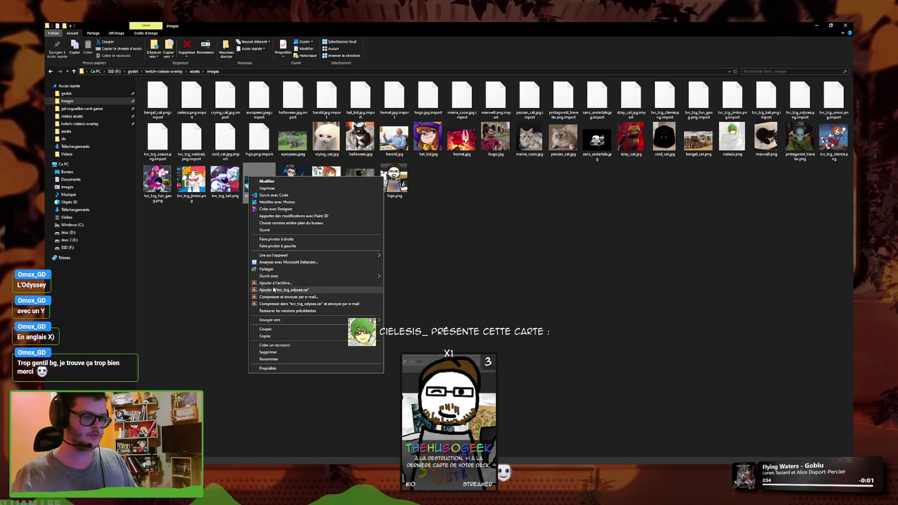
mouse_move(280, 276)
left_click(421, 283)
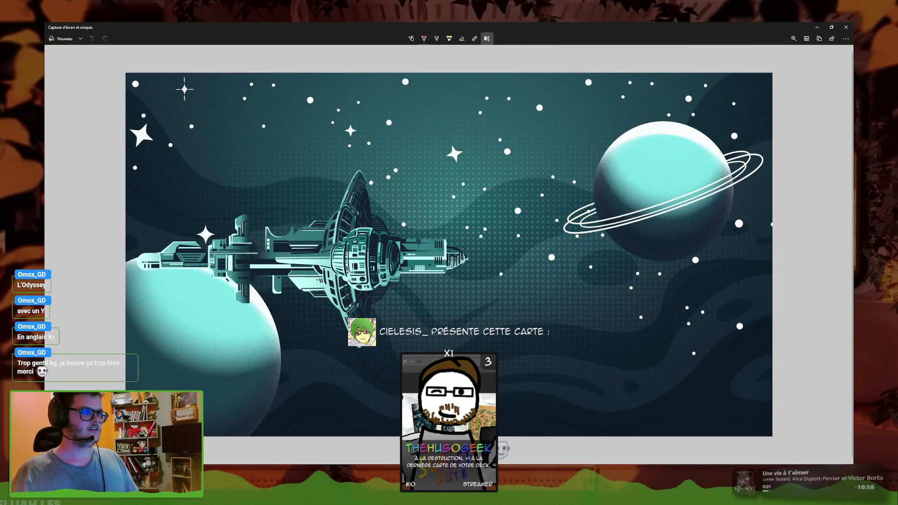
Step: Crop the image to a narrow portrait area centred on the spaceship
left_click(487, 39)
left_click_drag(773, 435, 481, 436)
left_click_drag(126, 254, 149, 254)
mouse_move(482, 72)
left_mouse_down()
mouse_move(449, 132)
mouse_move(472, 146)
left_mouse_up()
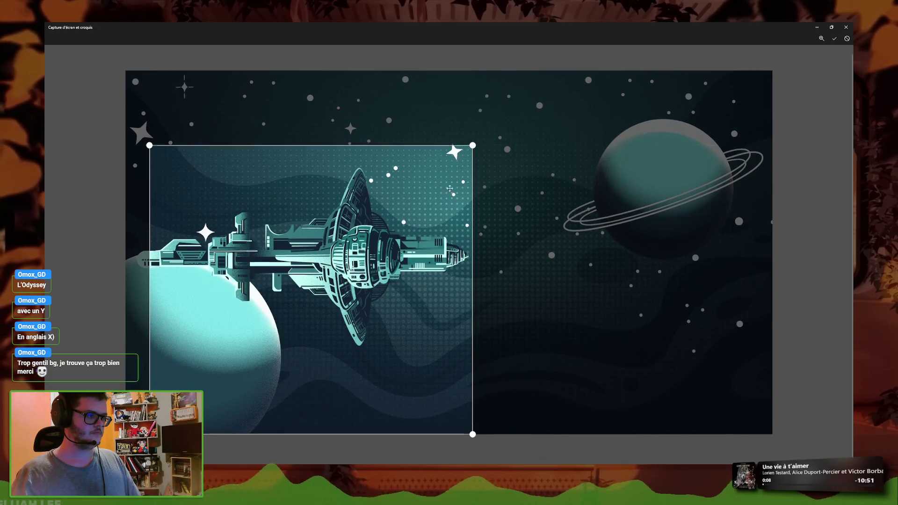
left_click_drag(408, 261, 406, 261)
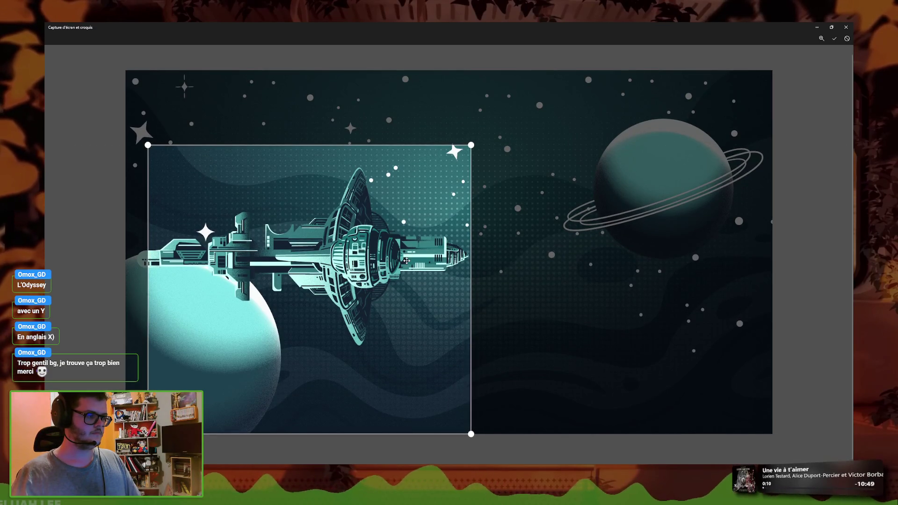
left_click_drag(466, 432, 407, 433)
left_click_drag(401, 390, 474, 390)
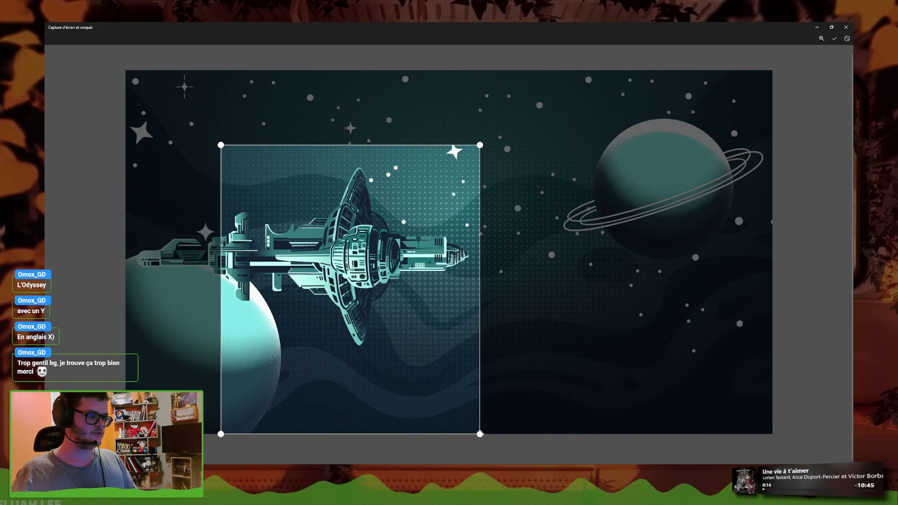
left_click(835, 40)
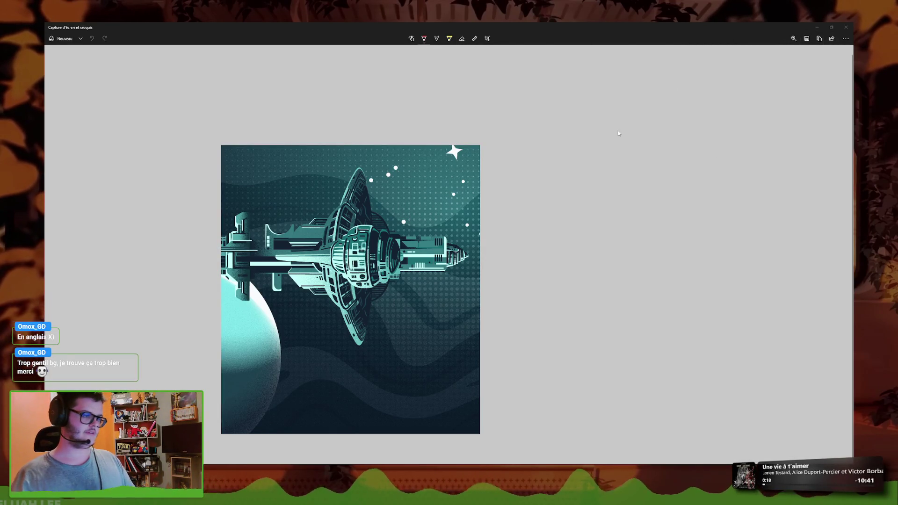
Step: Save the crop over tvc_tcg_odysee.png, then close Snip & Sketch and Explorer
key("ctrl+s")
double_click(219, 114)
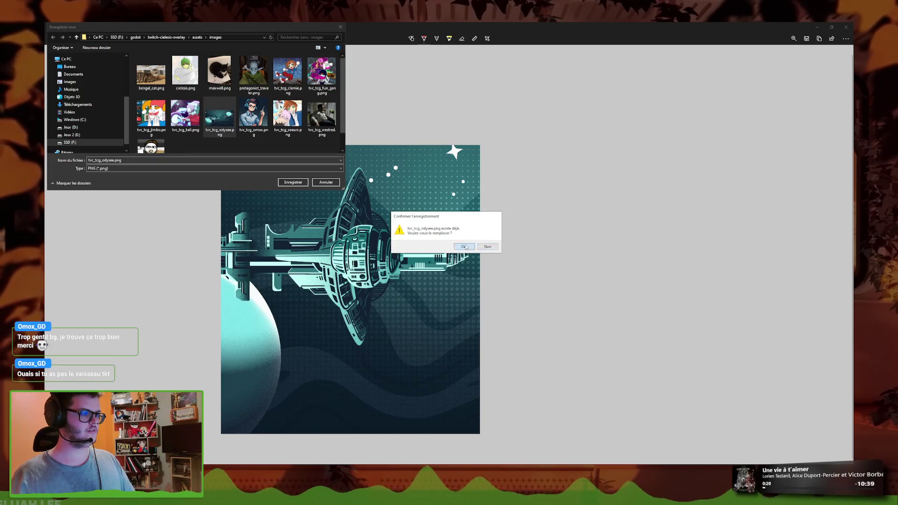
left_click(465, 247)
left_click(848, 26)
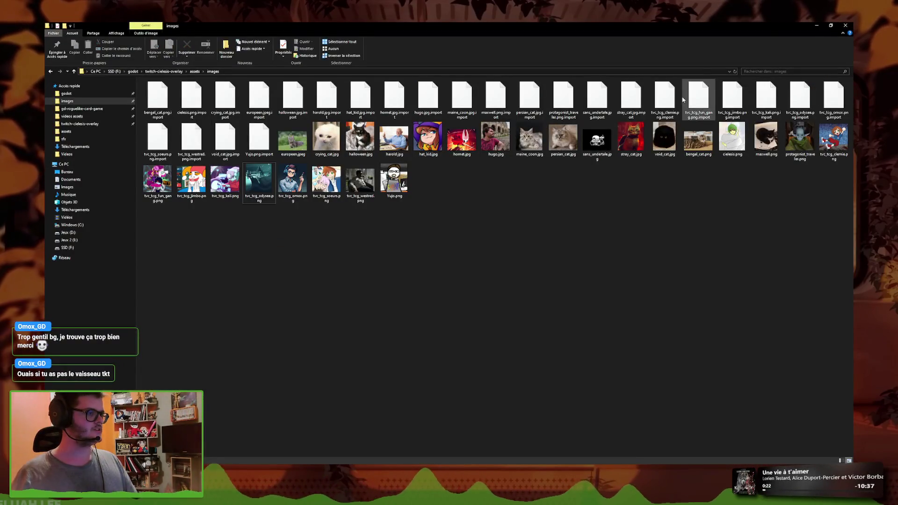
left_click(818, 25)
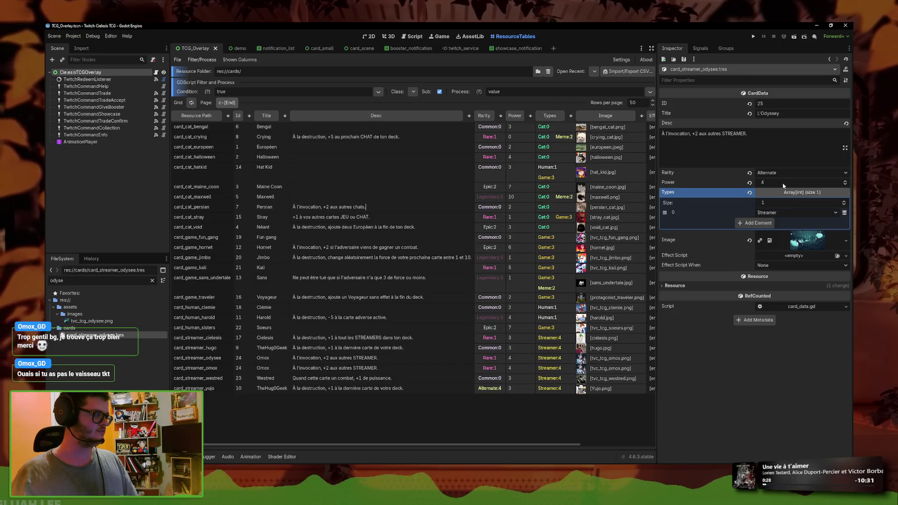
Step: Collapse the Types array and export for Windows as TVC_TCG_0.1.0.exe, overwriting the old file
left_click(795, 194)
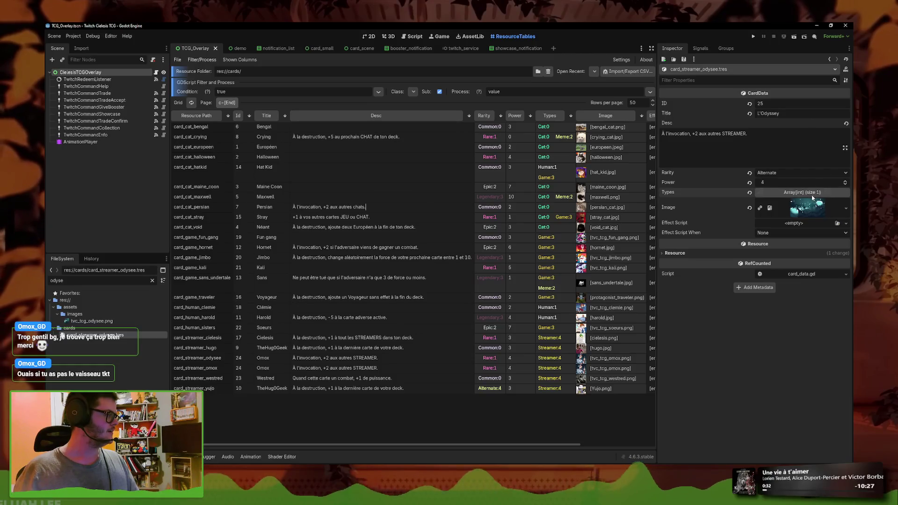
left_click(73, 36)
left_click(82, 71)
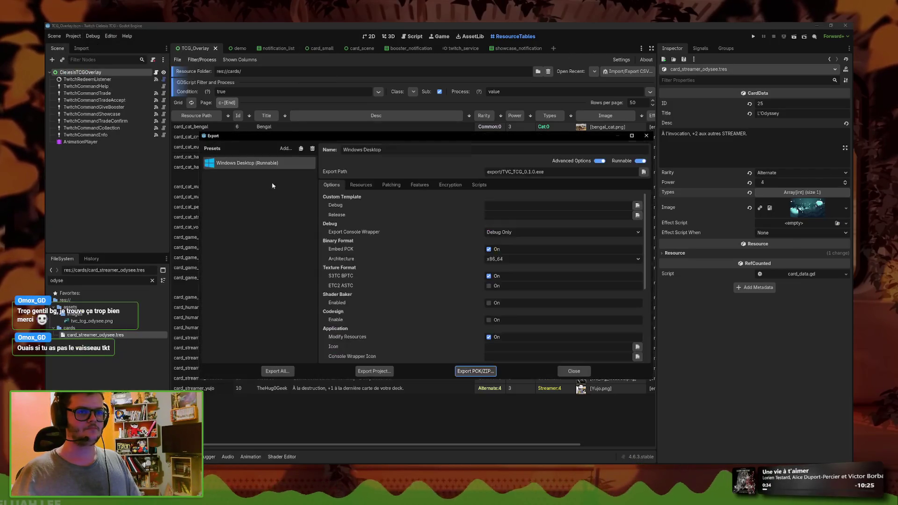
left_click(377, 372)
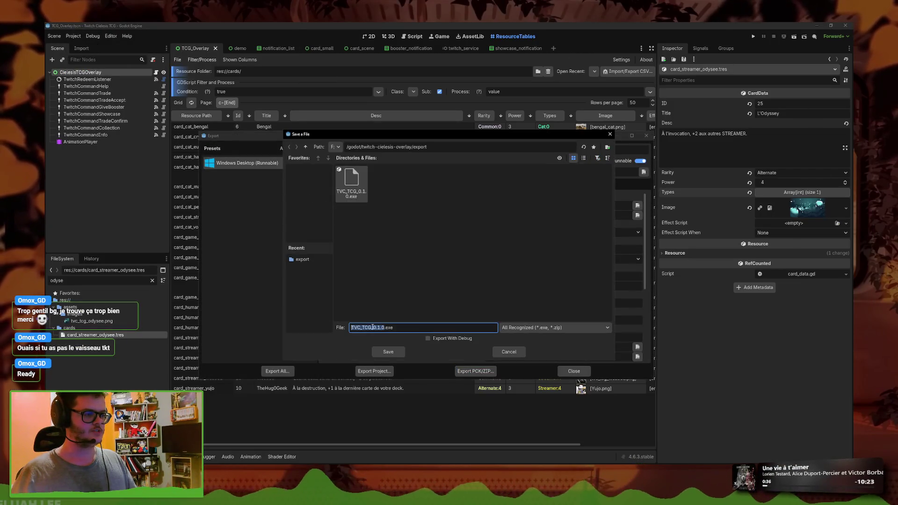
left_click(388, 356)
left_click(414, 260)
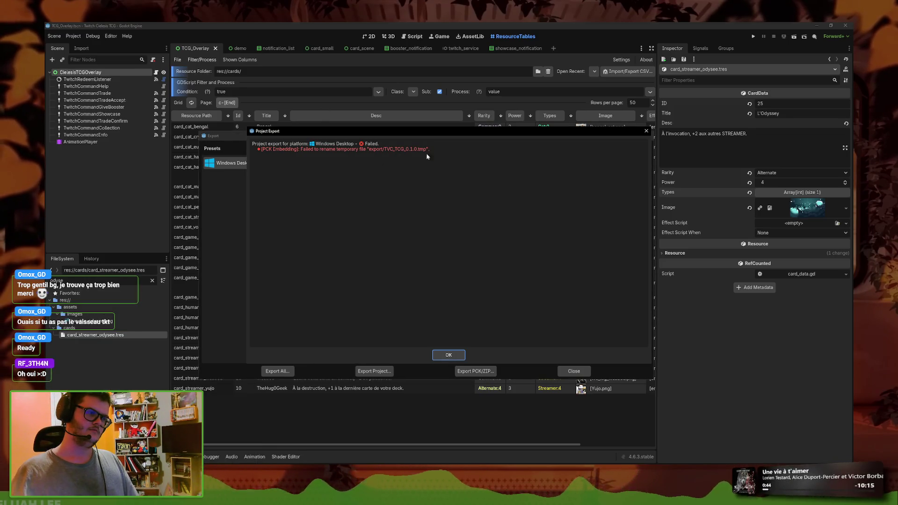
Step: Dismiss the export failure, re-export over TVC_TCG_0.1.0.exe, and close the export dialog
left_click(448, 355)
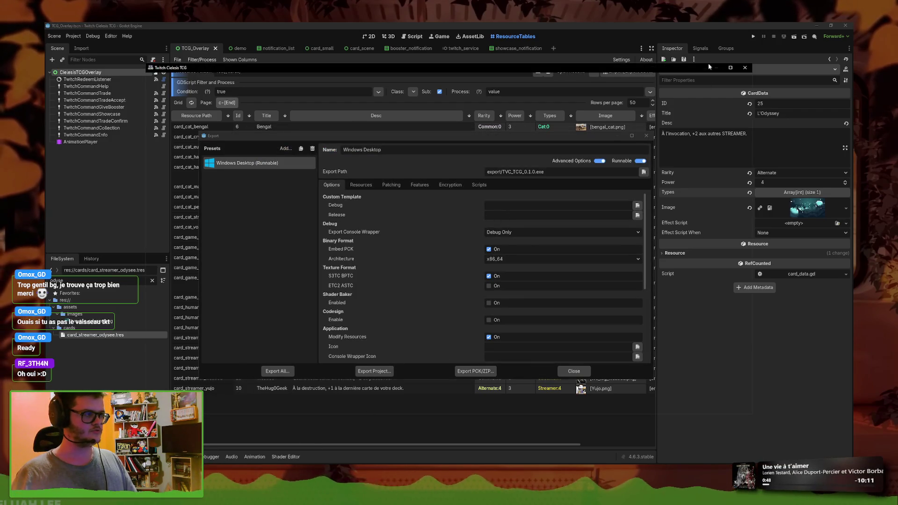
left_click(374, 371)
left_click(387, 350)
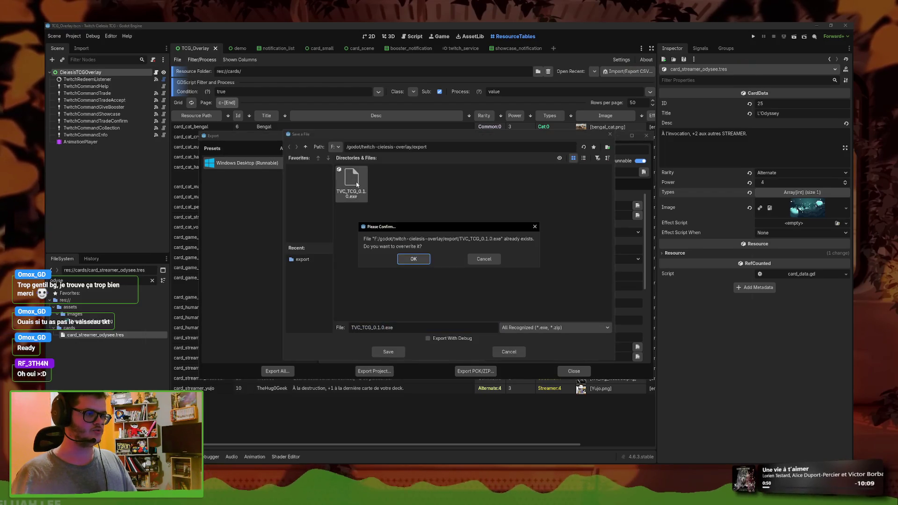
left_click(424, 257)
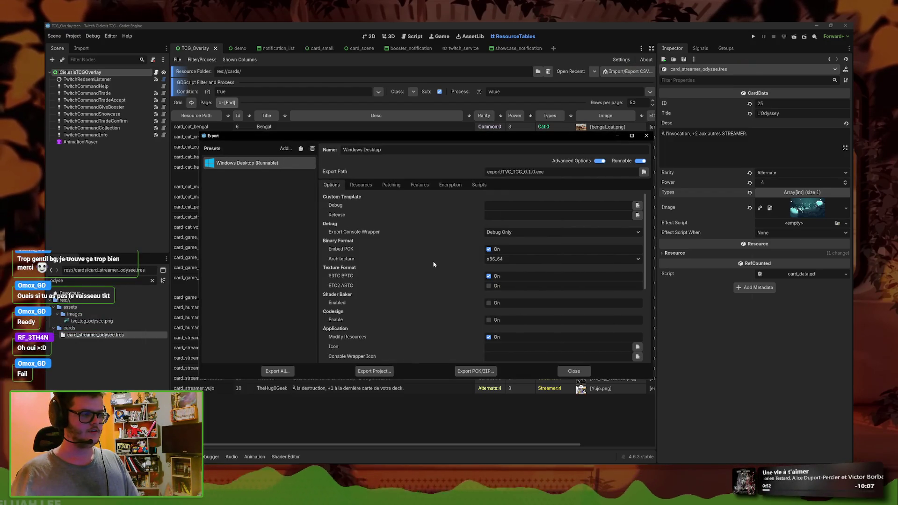
left_click(574, 371)
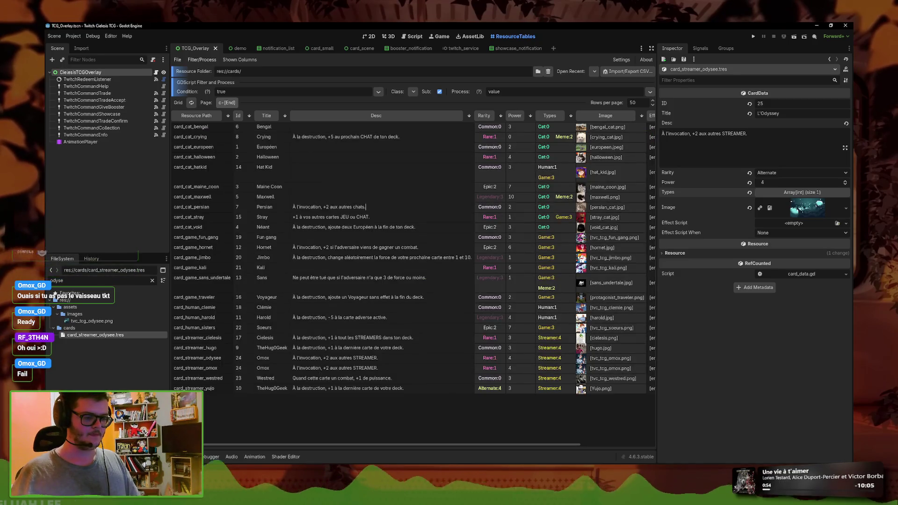
Step: Run TVC_TCG_0.1.0.exe from twitch-cielesis-overlay/export, then close File Explorer
key("alt+Tab")
left_click(83, 123)
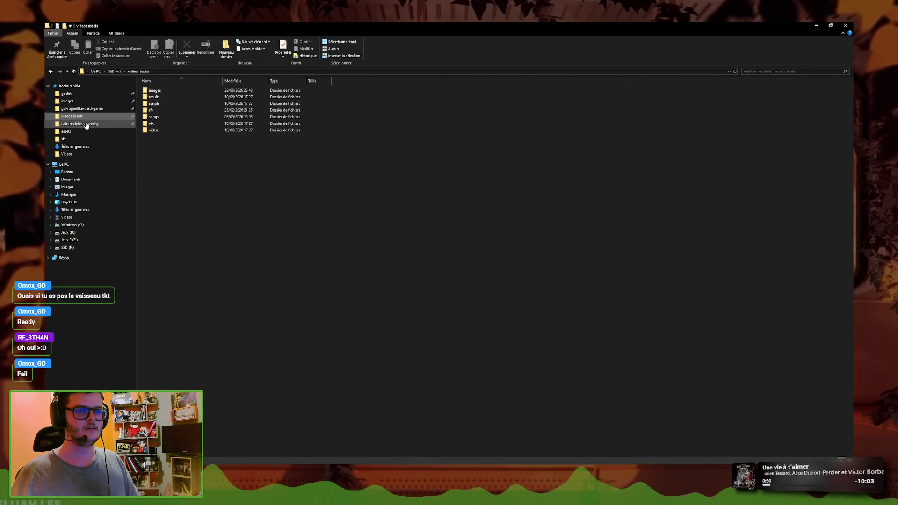
double_click(164, 124)
double_click(161, 91)
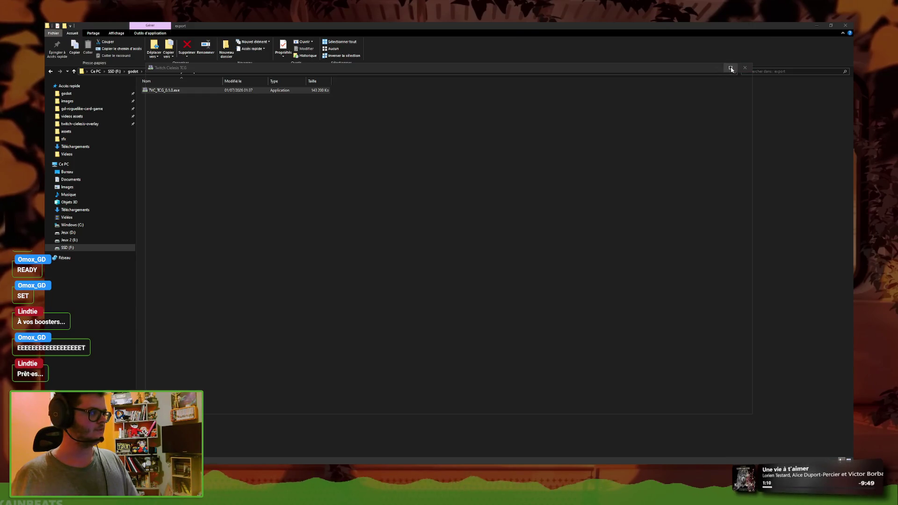
left_click(839, 28)
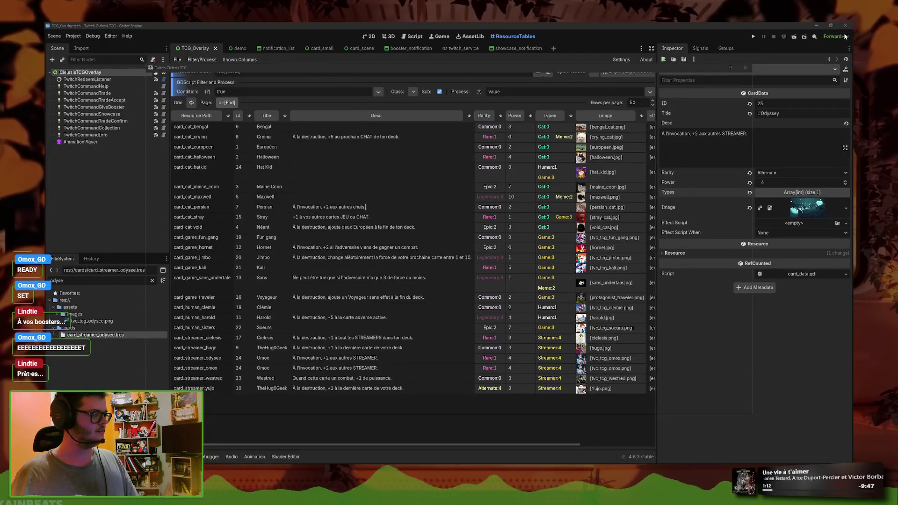
Step: Minimize the Godot editor and the code editor to reveal LibreSprite
left_click(846, 26)
left_click(845, 26)
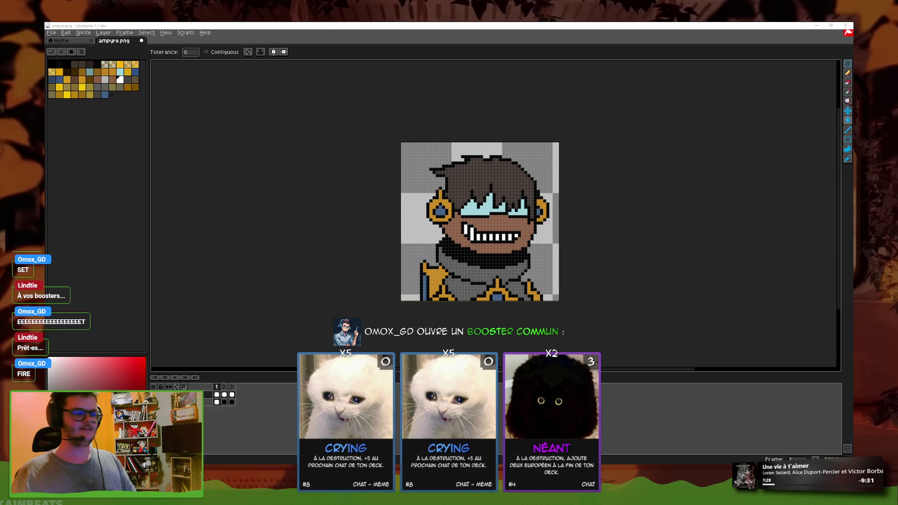
Step: Zoom into the ampyre.png sprite, select the Eraser, and add a new empty layer with Shift+N
key("plus")
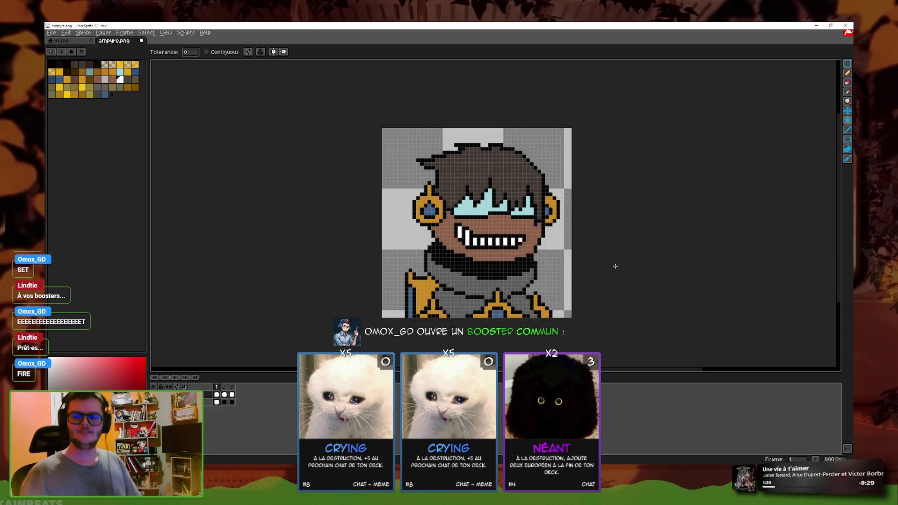
key("plus")
key("plus")
key("plus")
scroll(392, 234, "down", 2)
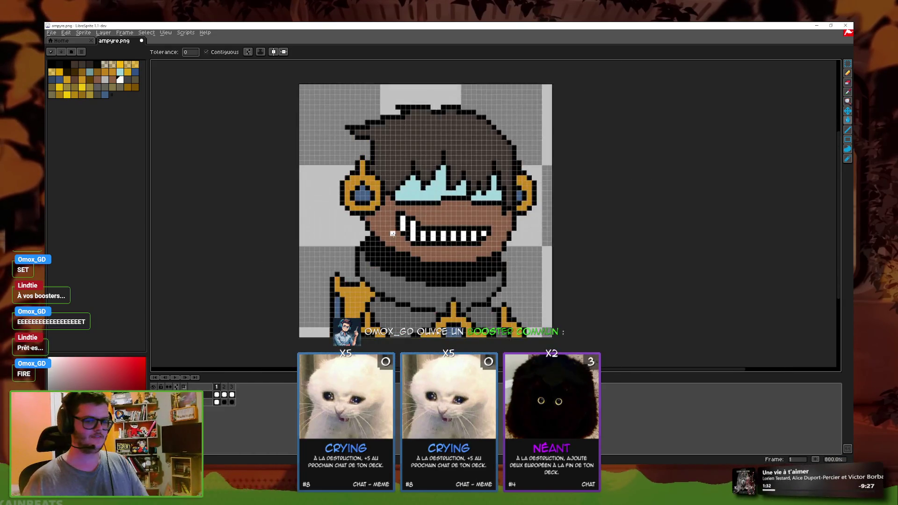
left_click(848, 83)
scroll(487, 243, "up", 2)
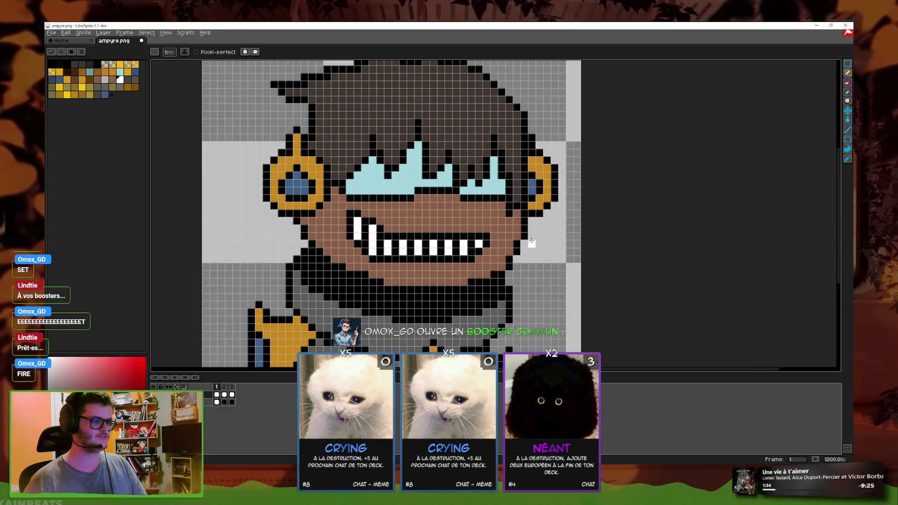
scroll(487, 242, "down", 1)
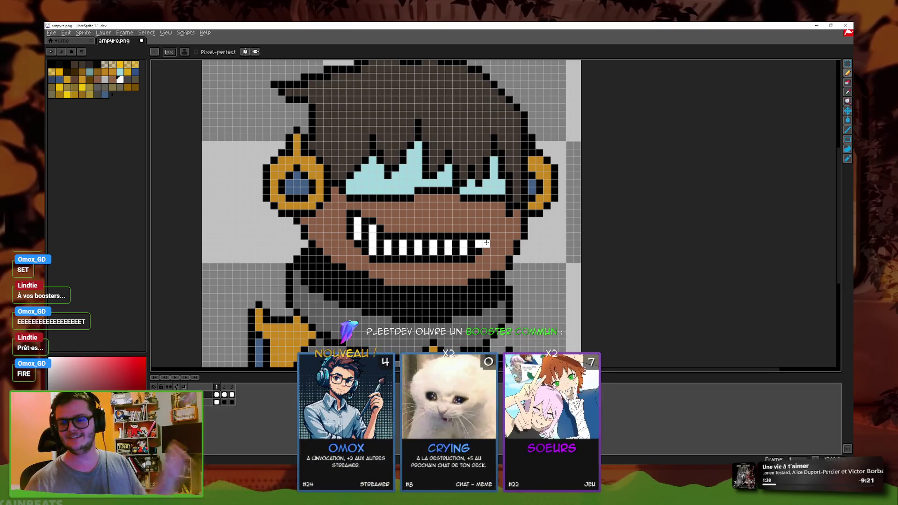
scroll(427, 214, "up", 1)
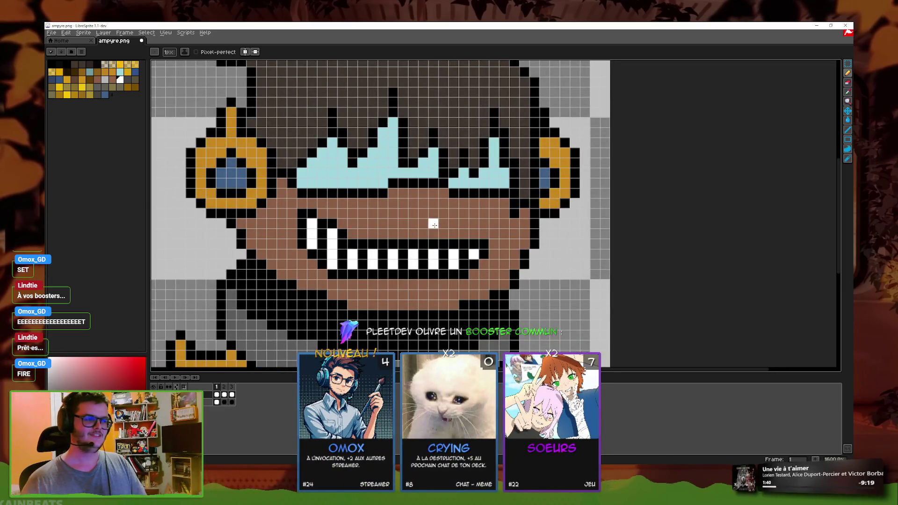
key("shift+n")
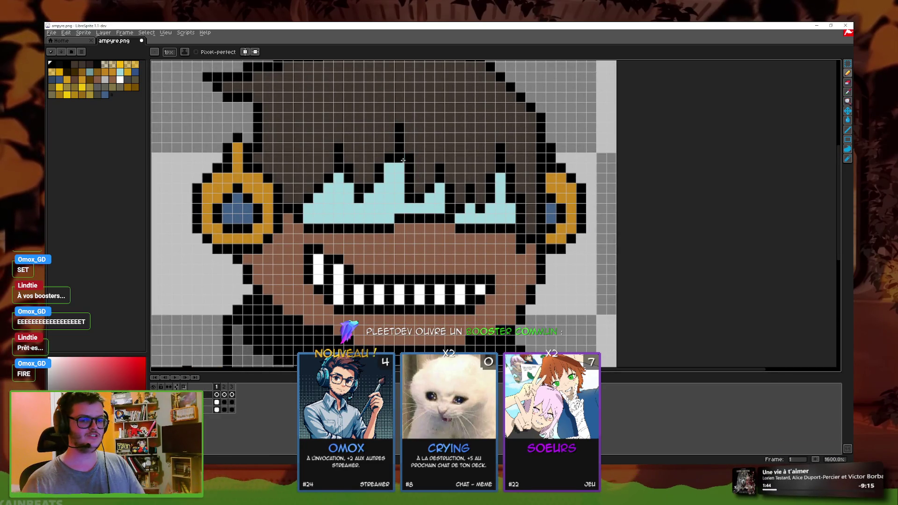
scroll(395, 167, "up", 2)
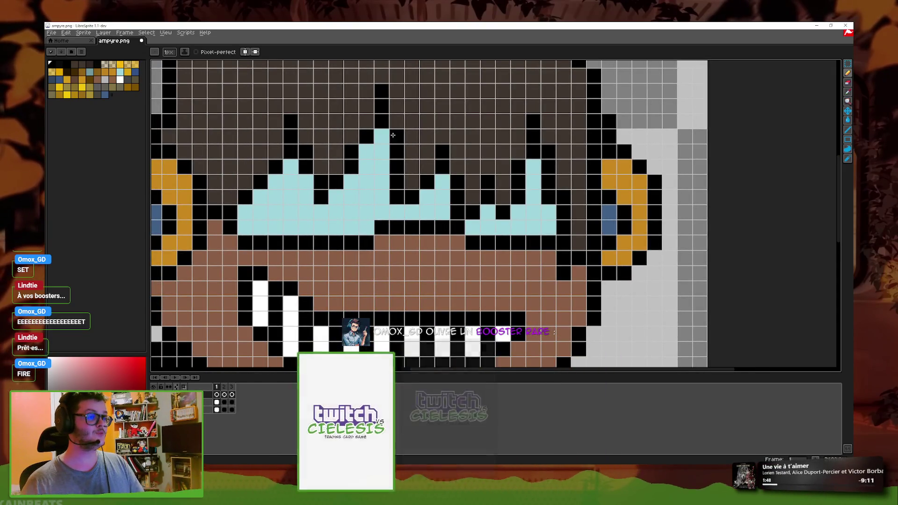
left_click_drag(387, 187, 456, 191)
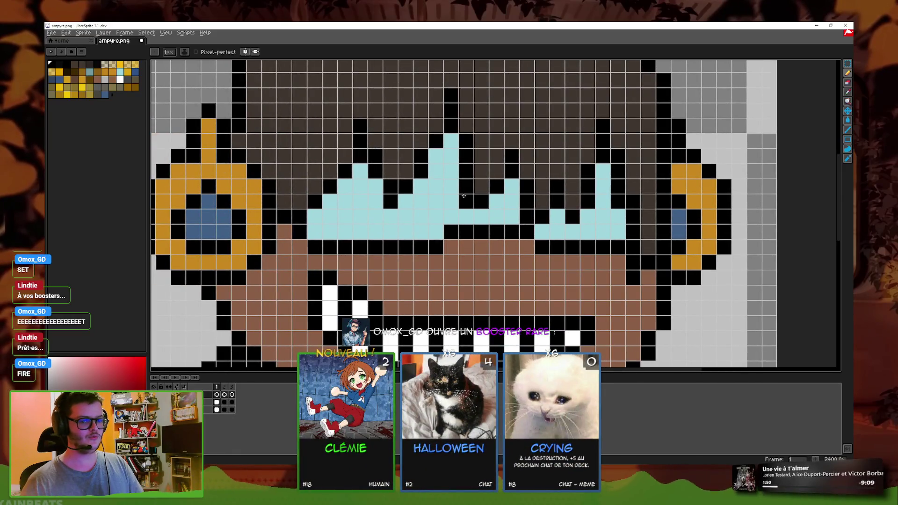